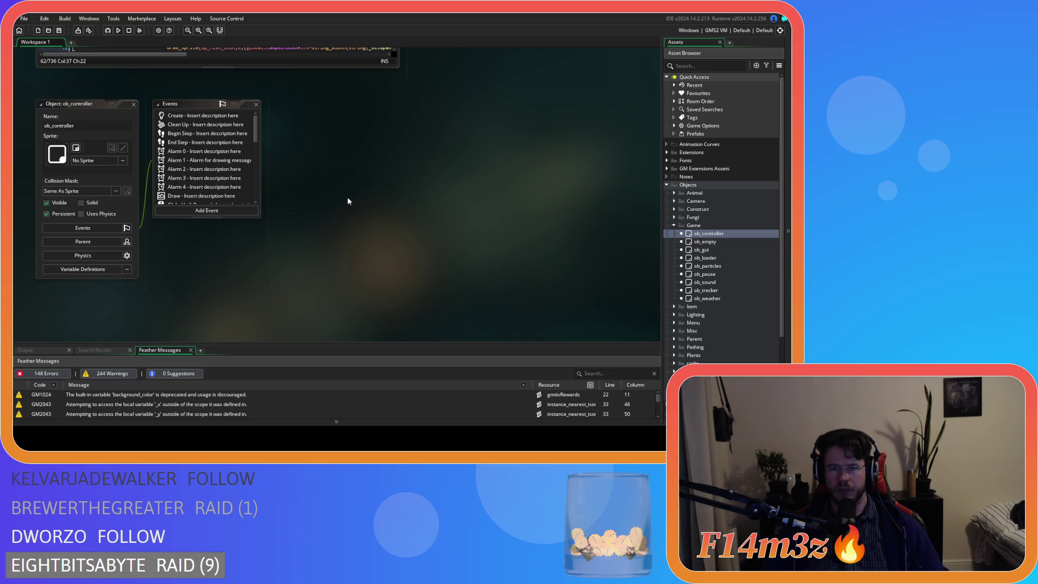
# Scroll ob_controller's event list past Alarm 0 and open the Global Left Pressed event code.
pyautogui.scroll(-1, 342, 213)
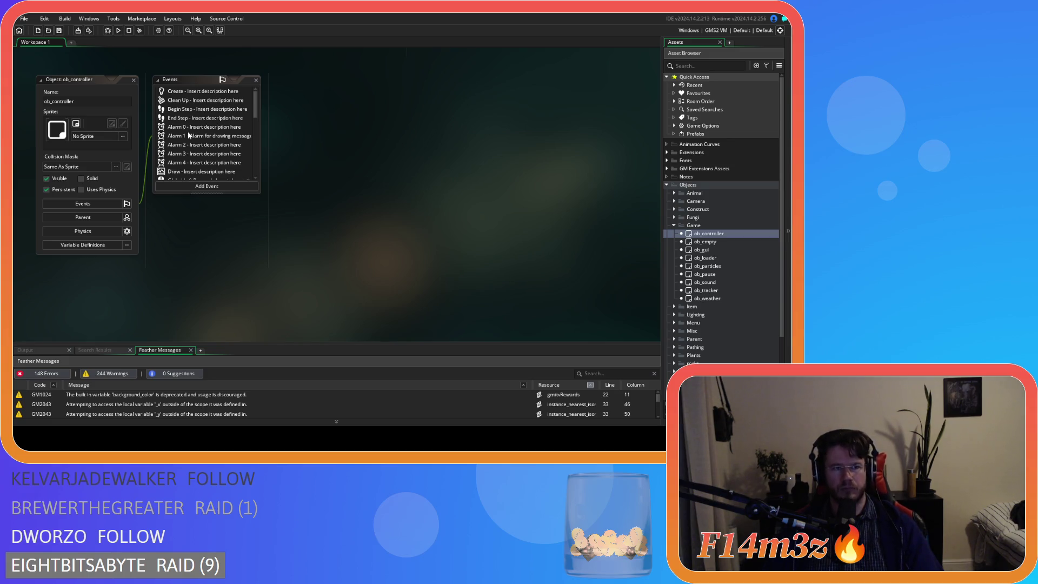
pyautogui.click(223, 130)
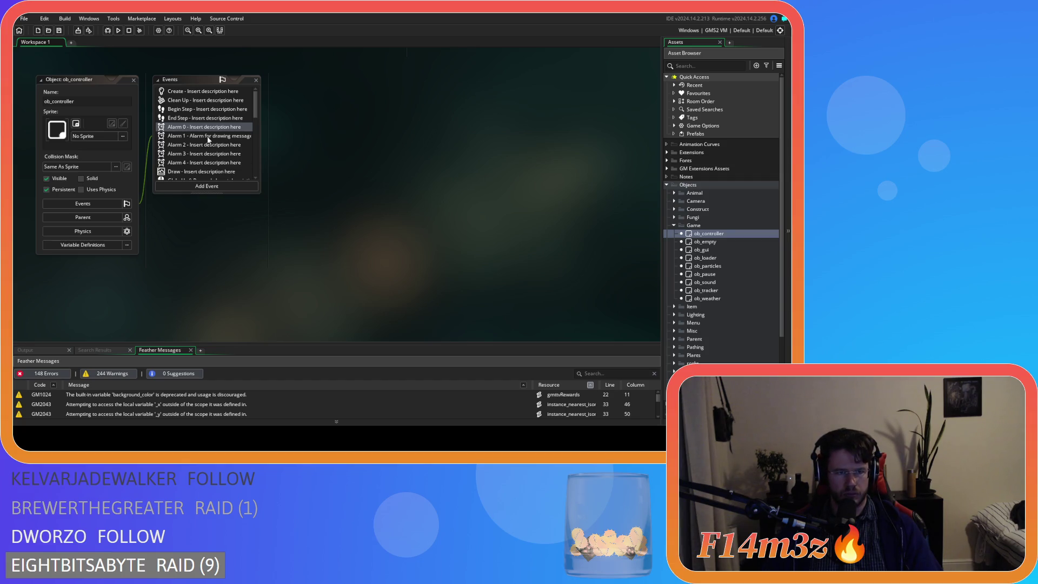
pyautogui.scroll(-5, 204, 142)
pyautogui.scroll(3, 203, 142)
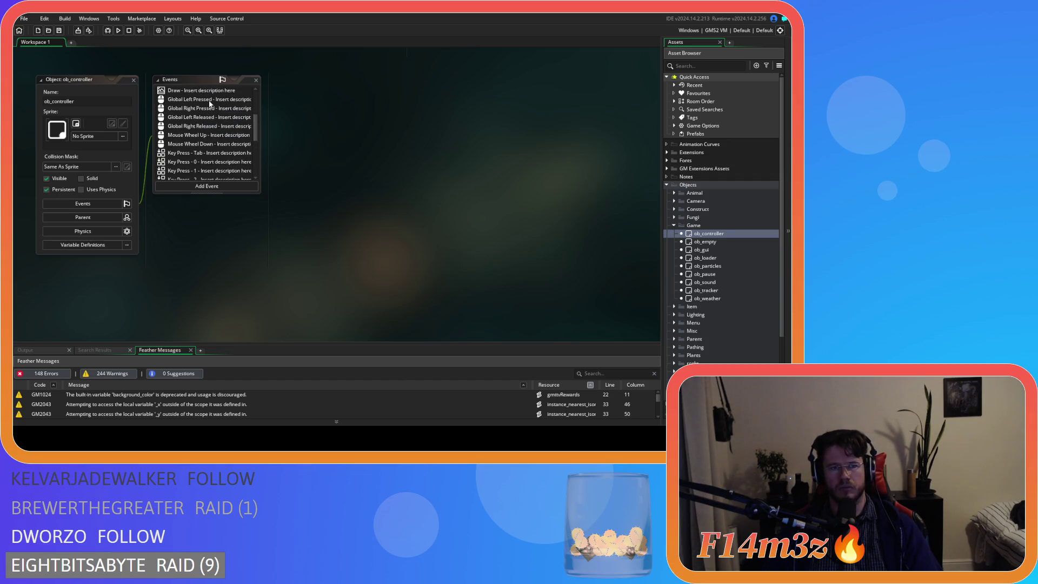
pyautogui.click(209, 99)
# Search the Global Left Pressed code for TARGET.USERS, then close the ob_controller windows.
pyautogui.click(492, 170)
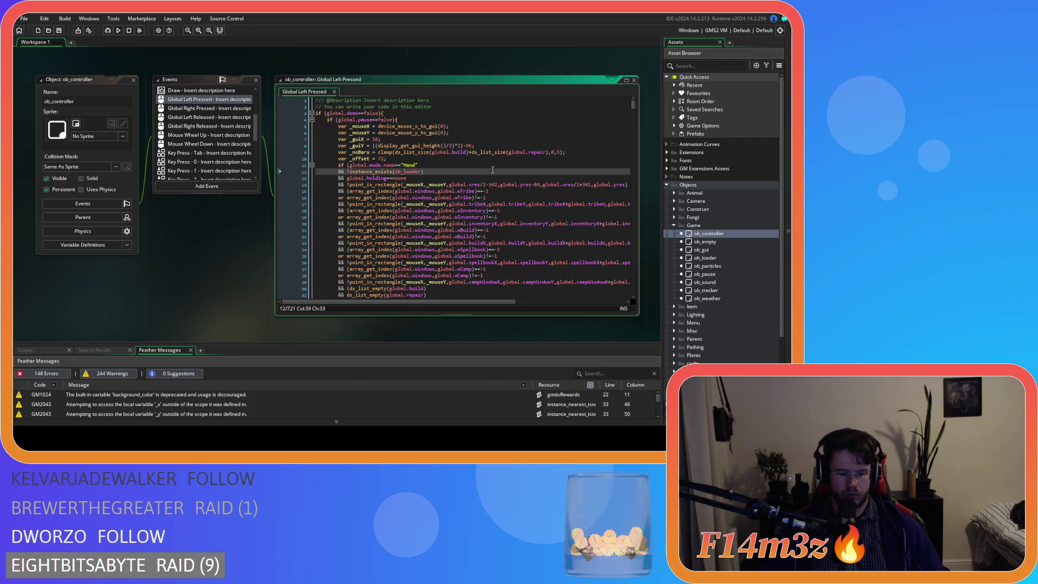
pyautogui.hotkey('ctrl', 'f')
pyautogui.write('TARG')
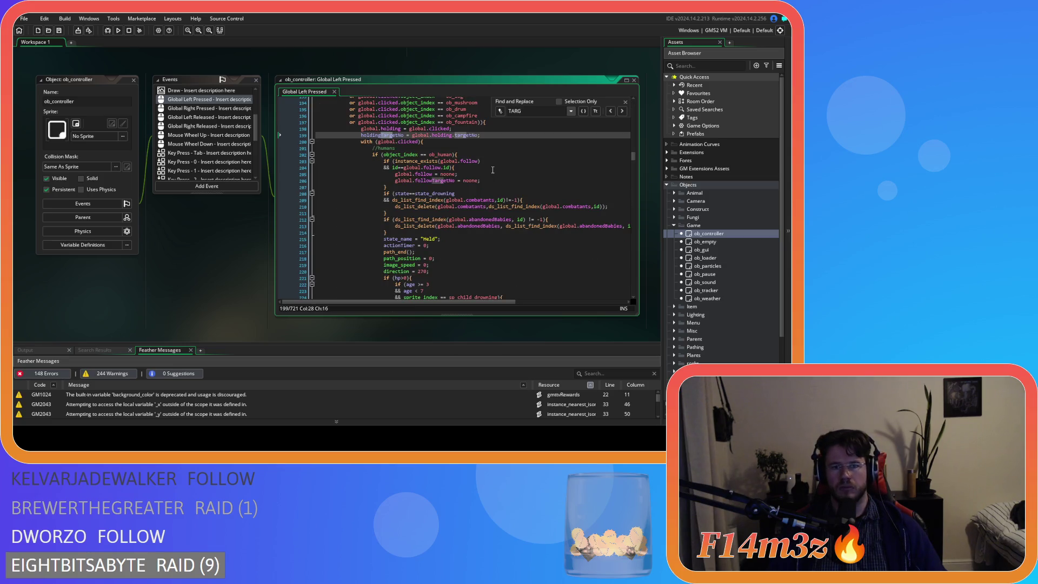
pyautogui.write('ET.')
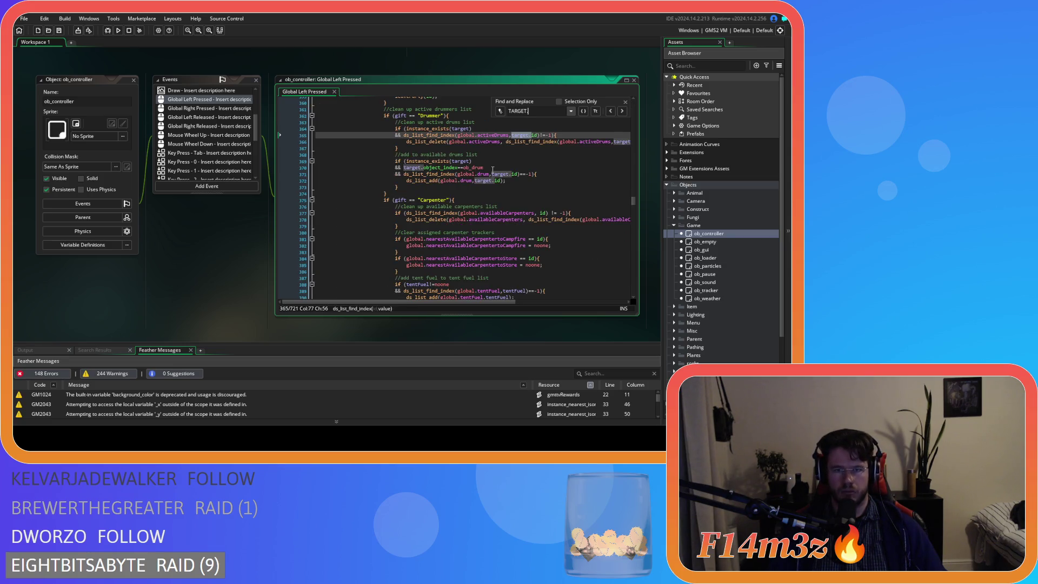
pyautogui.write('USERS')
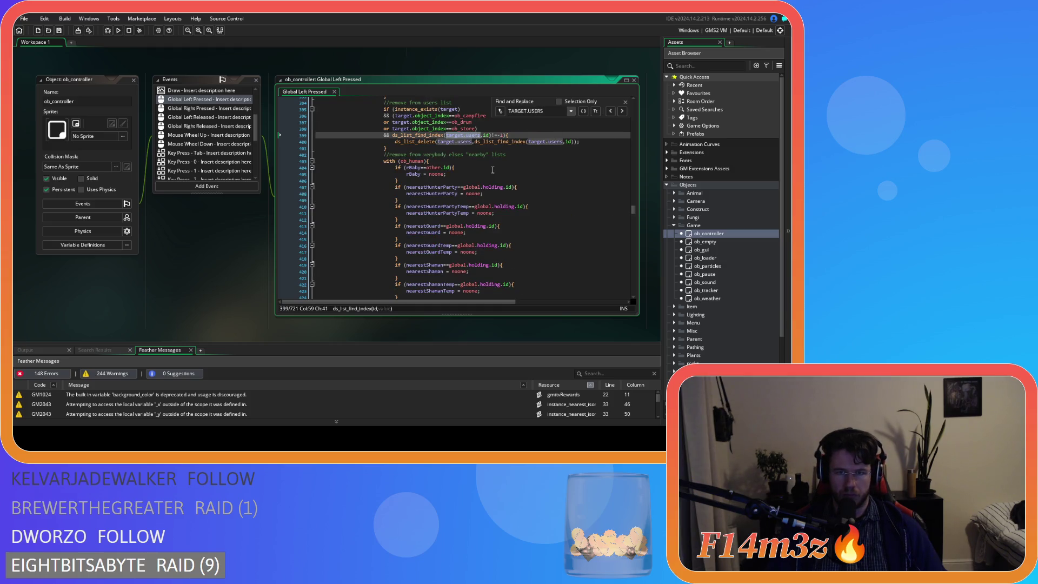
pyautogui.press('Escape')
pyautogui.press('Up')
pyautogui.click(134, 79)
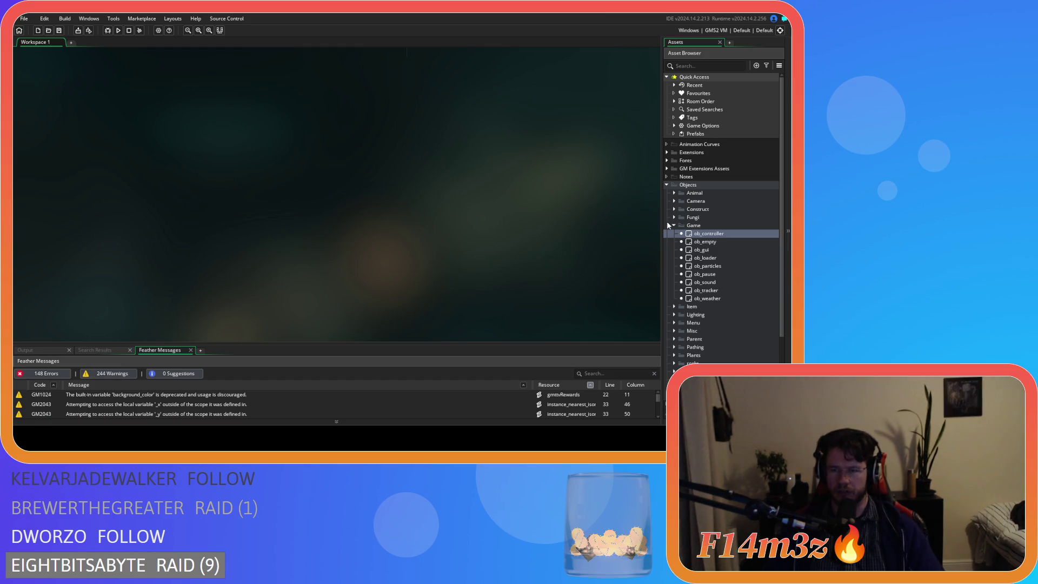
# Expand Objects > Game, open ob_gui's Create event, and place the caret after the campDropSlot line.
pyautogui.click(674, 225)
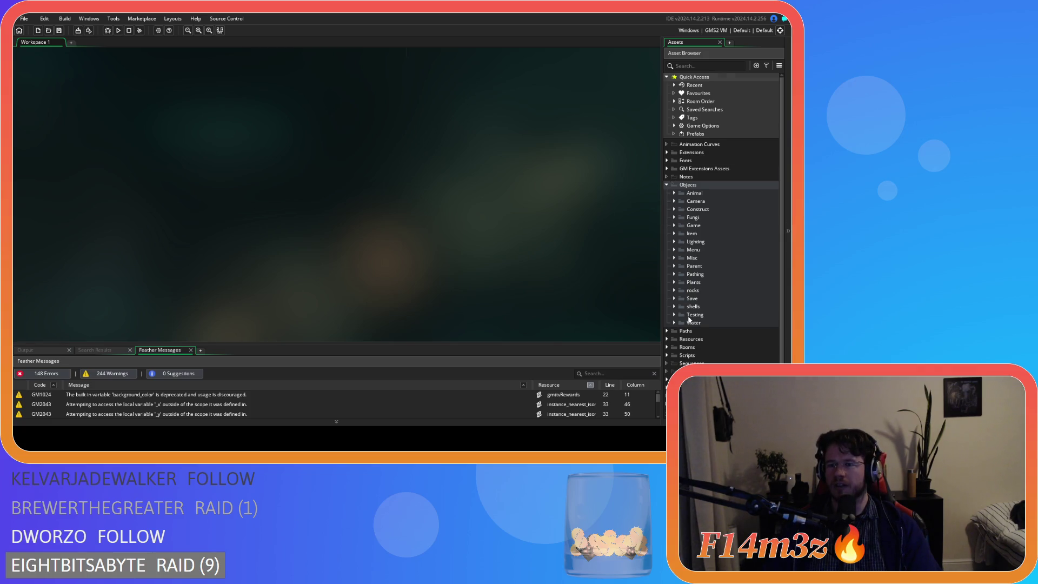
pyautogui.scroll(-1, 667, 319)
pyautogui.click(668, 341)
pyautogui.scroll(-3, 703, 330)
pyautogui.scroll(4, 704, 330)
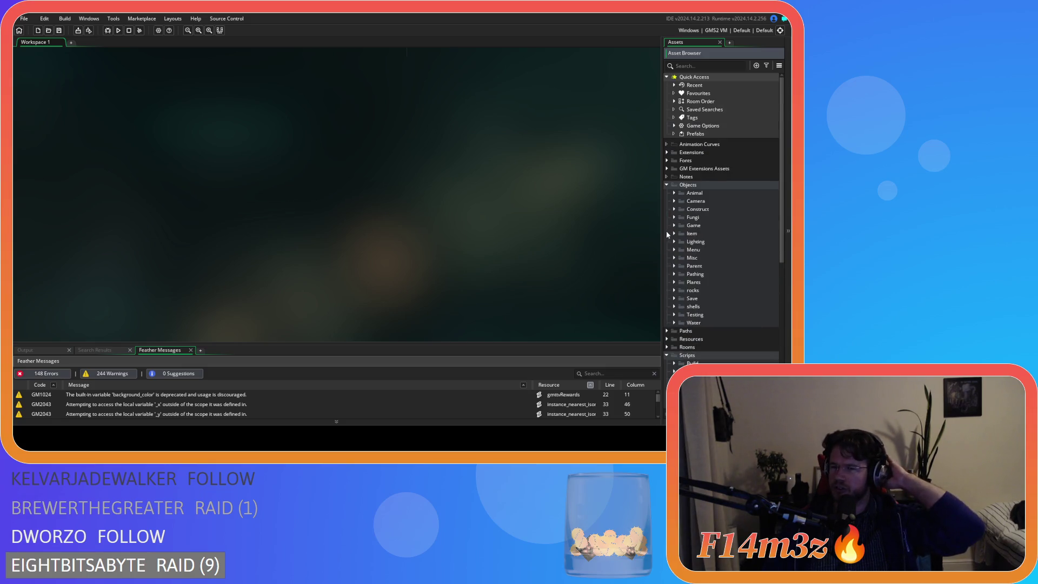
pyautogui.click(693, 225)
pyautogui.doubleClick(701, 250)
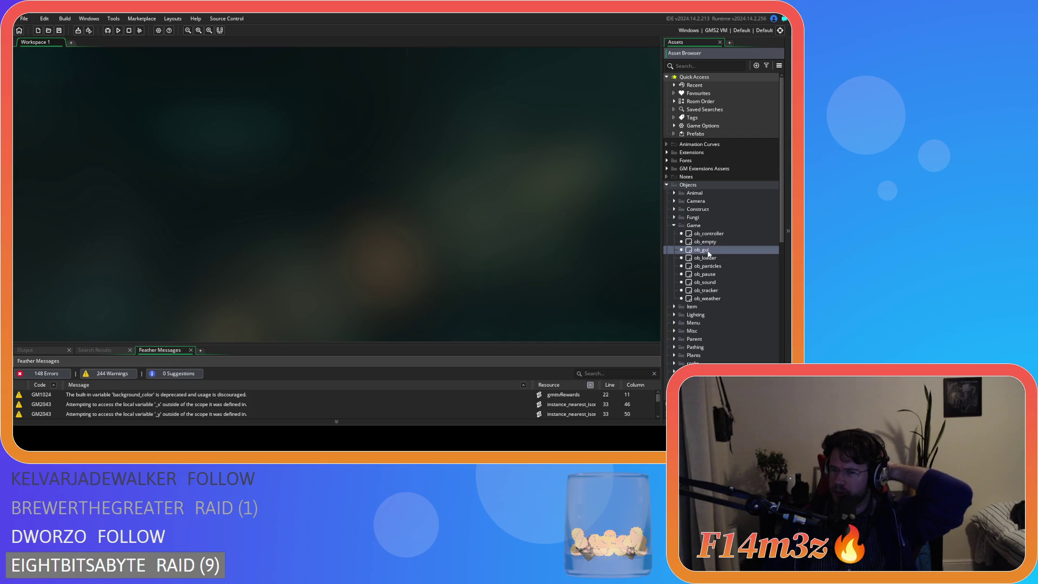
pyautogui.doubleClick(206, 116)
pyautogui.scroll(-5, 450, 255)
pyautogui.click(387, 237)
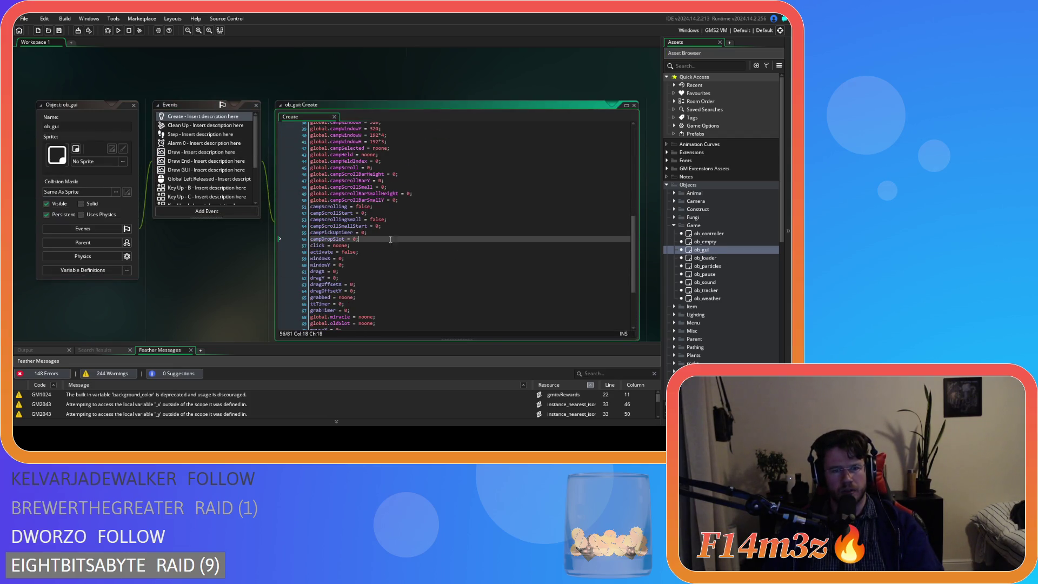
# Below campDropSlot, declare campFollowersList = noone; and campFollowersListSize = 0;, then save.
pyautogui.press('Return')
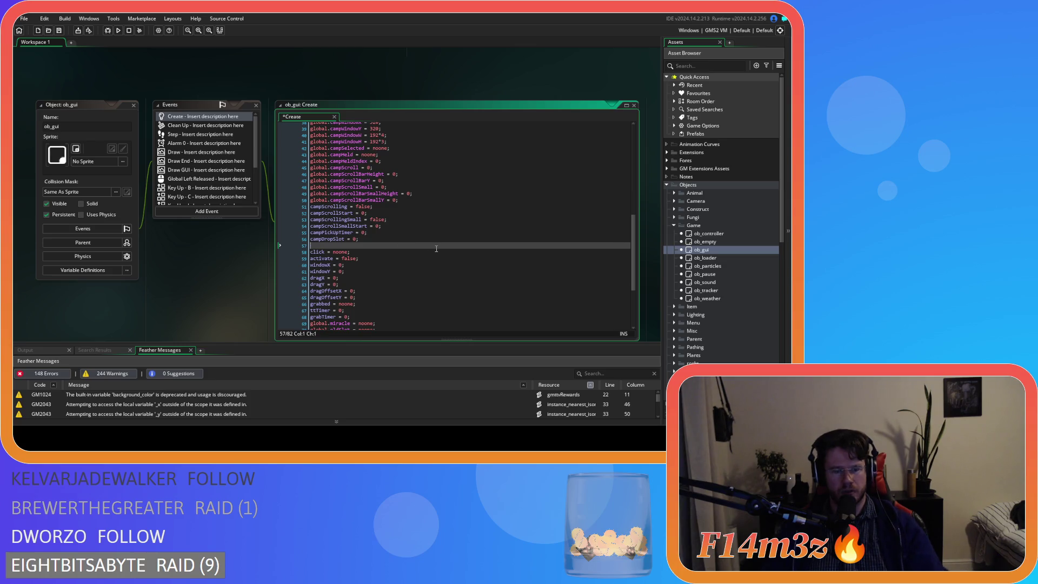
pyautogui.write('camp')
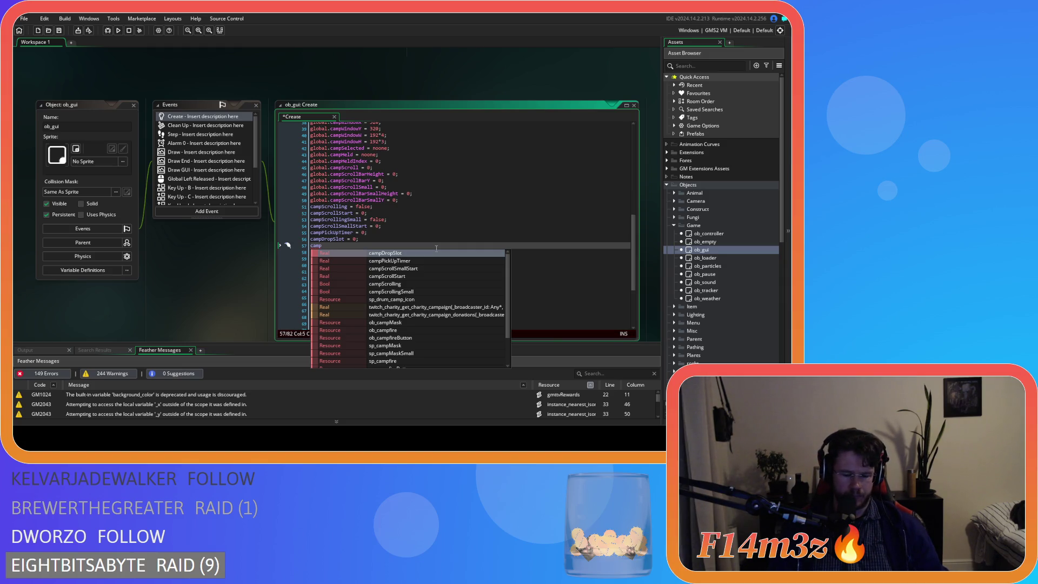
pyautogui.write('Fol')
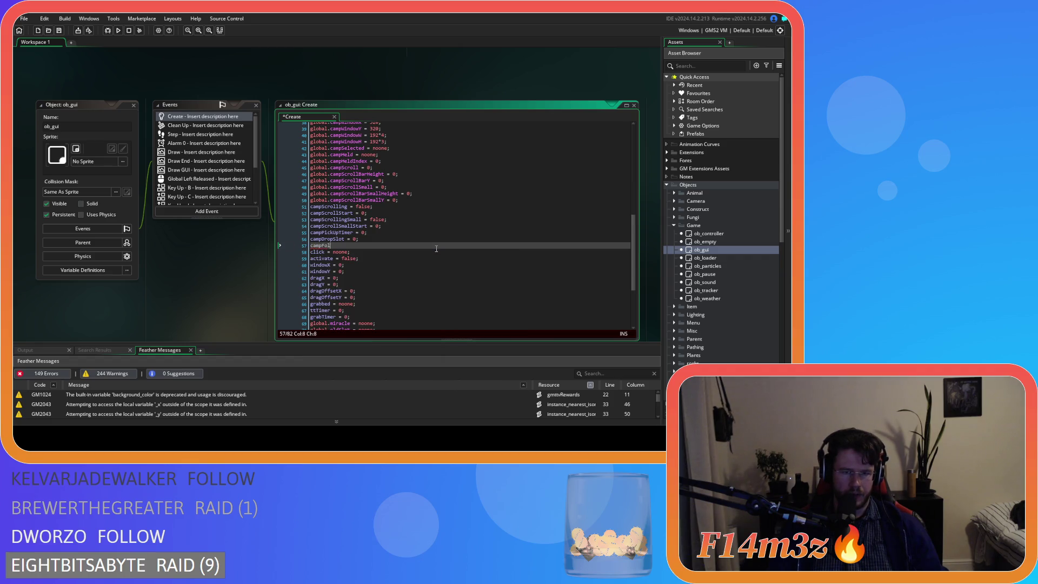
pyautogui.write('lowersLis')
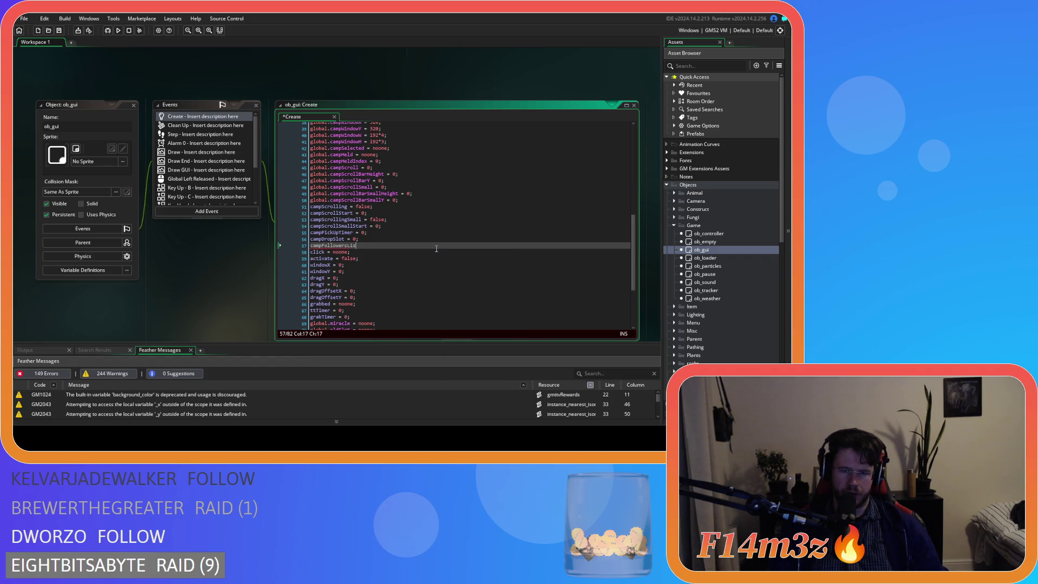
pyautogui.write('tSize = 0;')
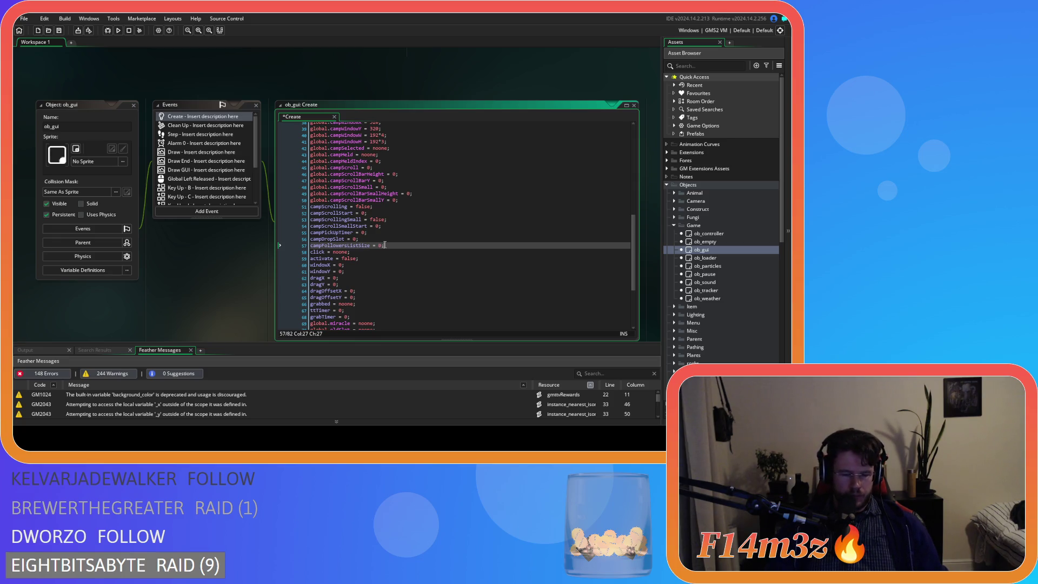
pyautogui.hotkey('ctrl', 'd')
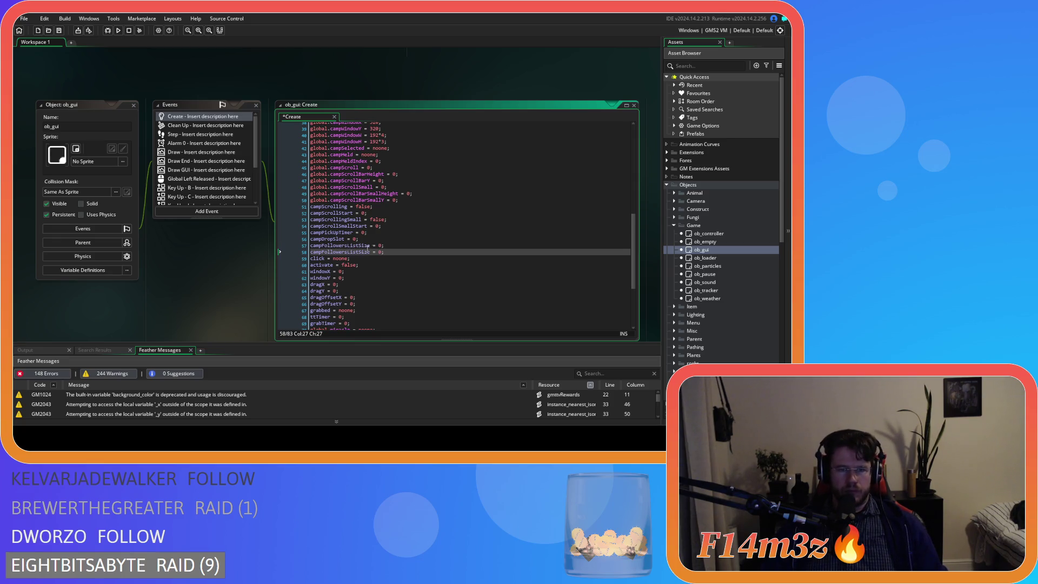
pyautogui.click(372, 245)
pyautogui.press('BackSpace')
pyautogui.press('BackSpace')
pyautogui.press('BackSpace')
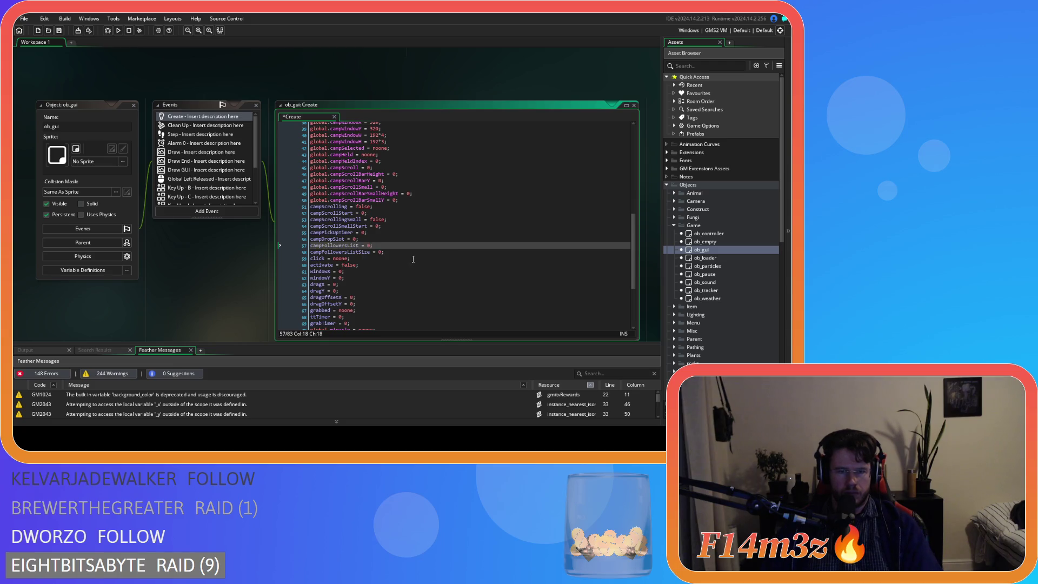
pyautogui.doubleClick(368, 245)
pyautogui.write('noone')
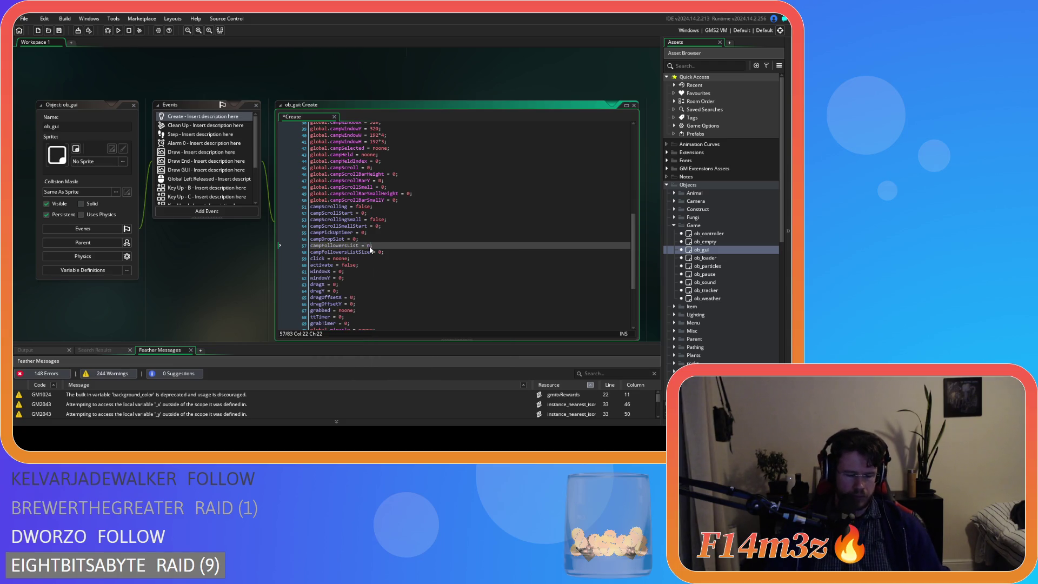
pyautogui.hotkey('ctrl', 's')
pyautogui.scroll(-7, 692, 230)
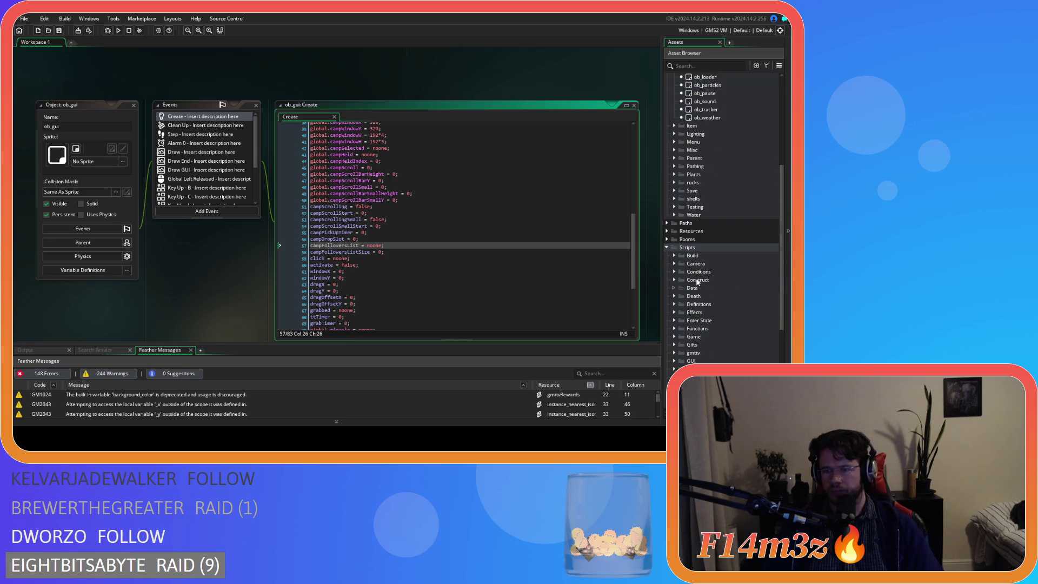
# Expand Scripts > GUI > Camp in the Asset Browser and open sc_windowCamp.
pyautogui.scroll(-3, 680, 249)
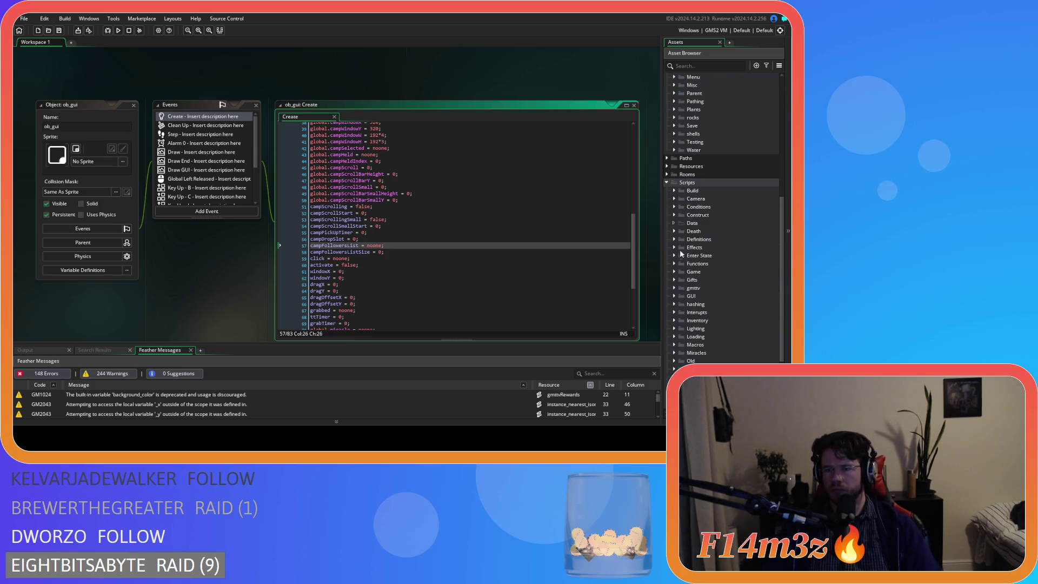
pyautogui.click(674, 296)
pyautogui.scroll(-3, 695, 301)
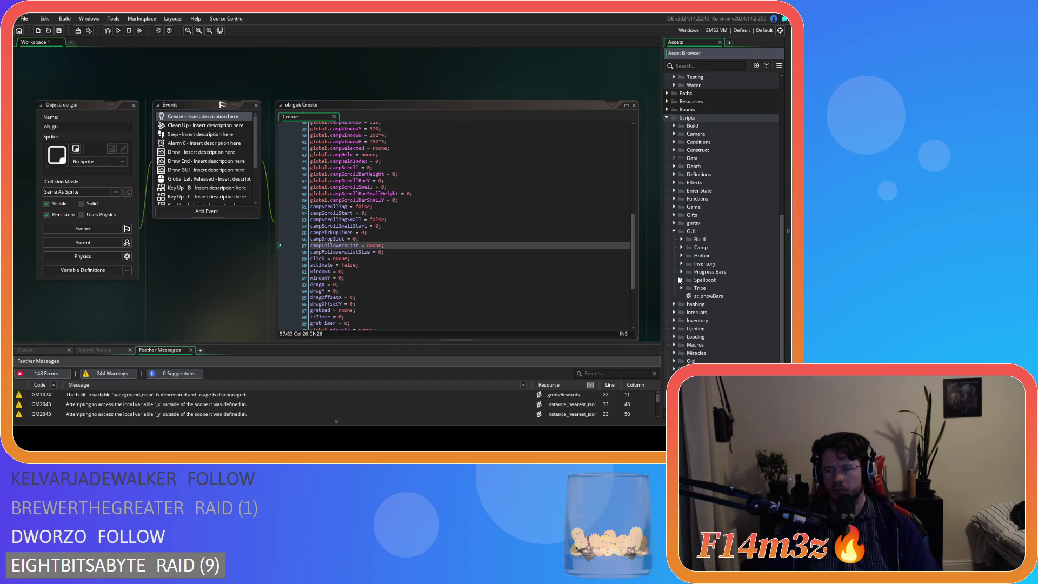
pyautogui.click(681, 247)
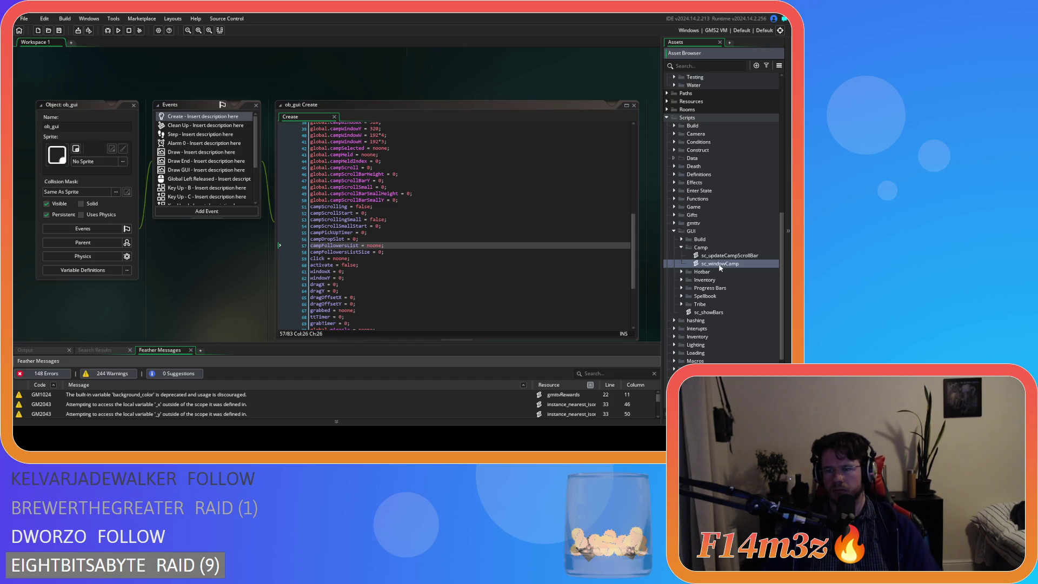
pyautogui.doubleClick(720, 263)
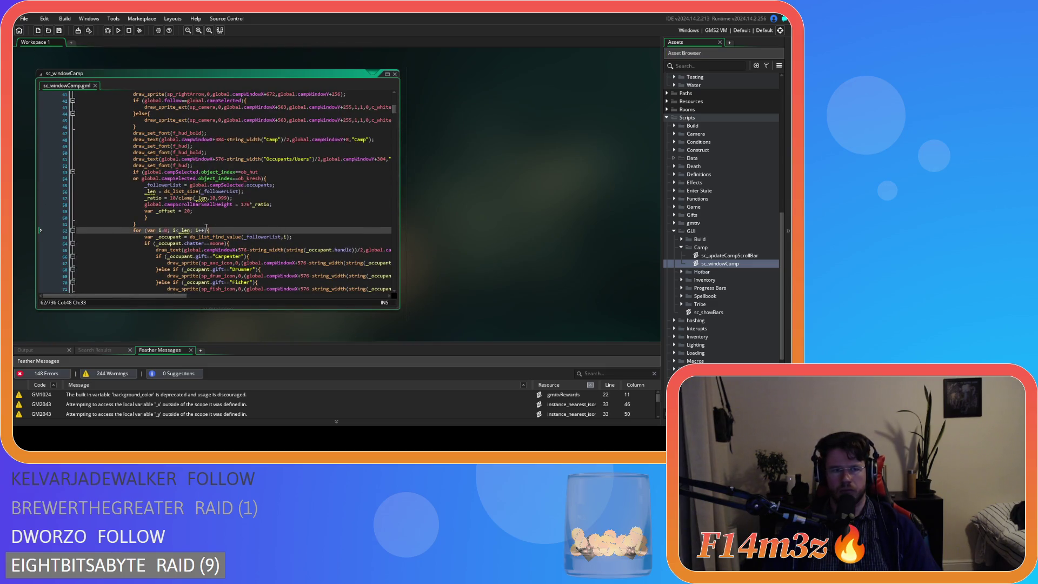
# Change _followerList to campFollowerList on line 55 of sc_windowCamp.
pyautogui.click(149, 185)
pyautogui.press('BackSpace')
pyautogui.write('camp')
pyautogui.press('Delete')
pyautogui.write('F')
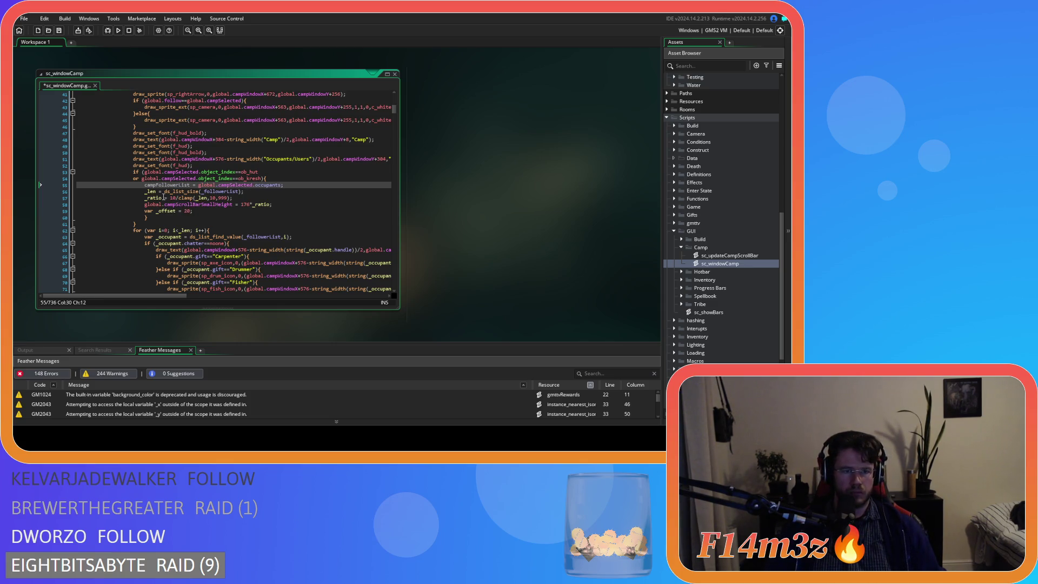
pyautogui.click(180, 185)
pyautogui.write('s')
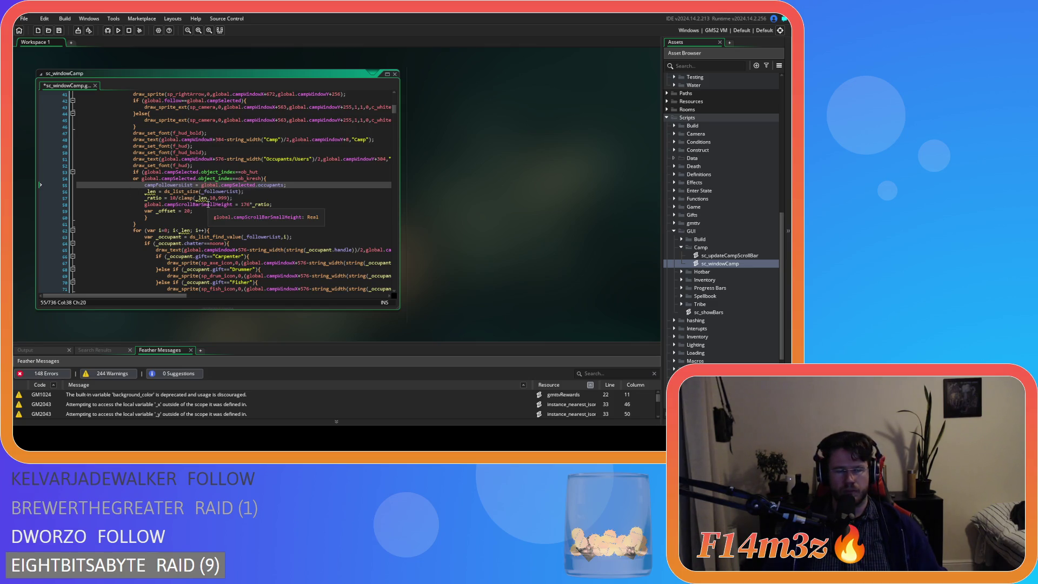
pyautogui.press('BackSpace')
# Rename campFollowersList to campFollowerList in ob_gui's Create code and save.
pyautogui.scroll(10, 711, 225)
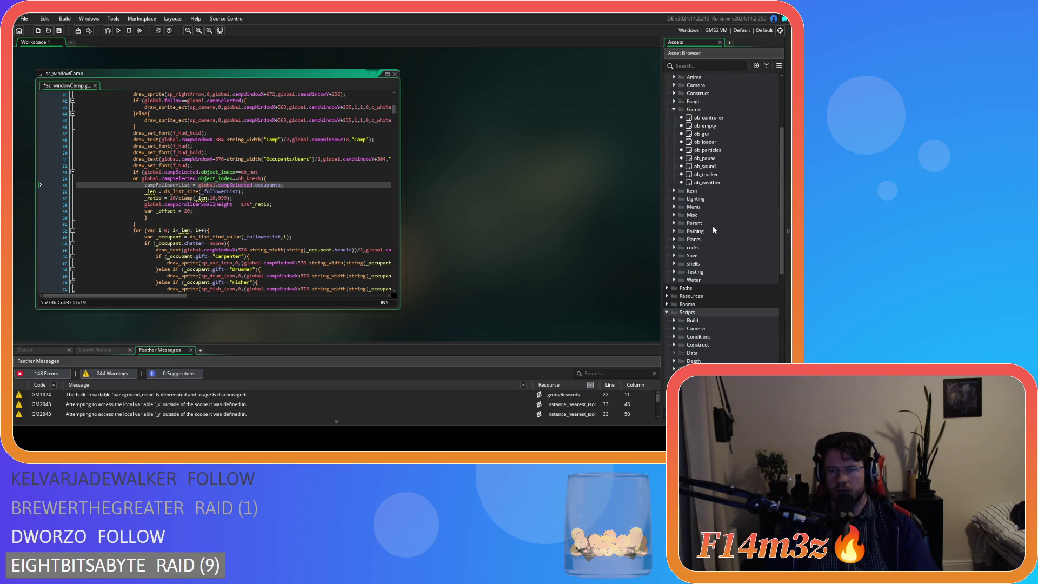
pyautogui.click(713, 218)
pyautogui.doubleClick(712, 218)
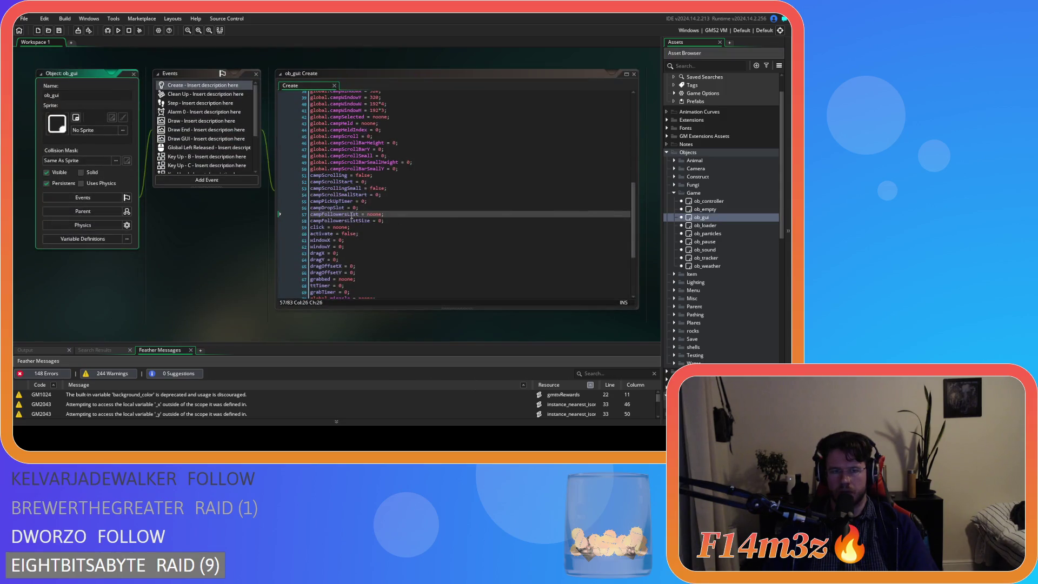
pyautogui.press('BackSpace')
pyautogui.hotkey('ctrl', 's')
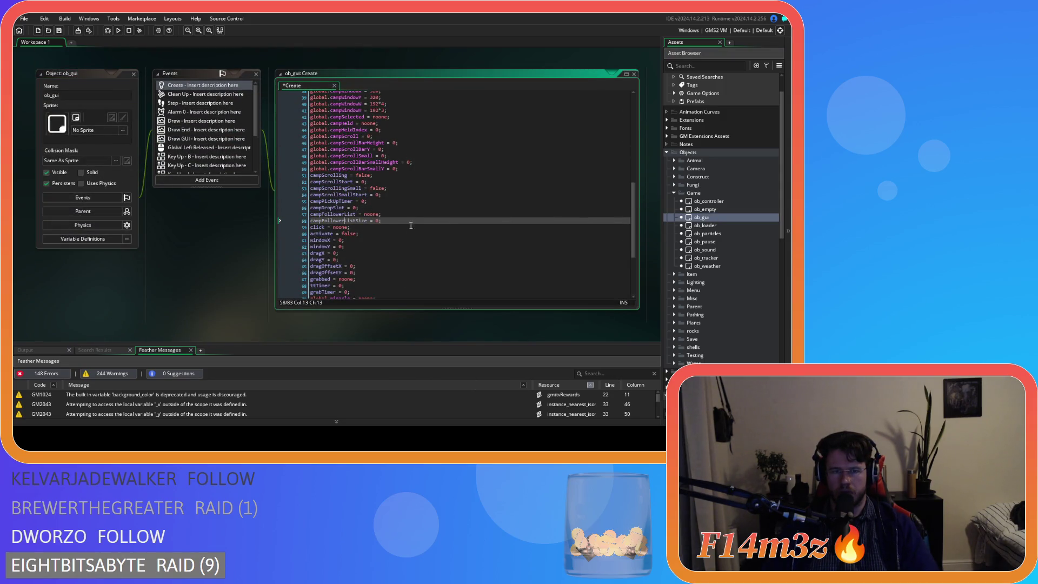
pyautogui.scroll(3, 115, 261)
pyautogui.scroll(3, 116, 261)
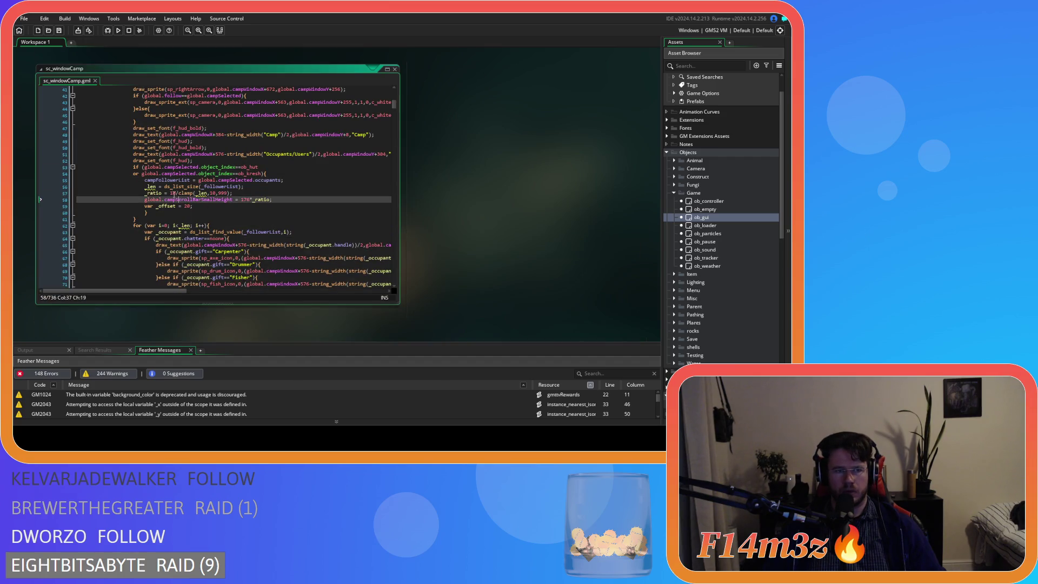
# Rename _len to campFollowerListSize on line 56 and save the script.
pyautogui.doubleClick(165, 180)
pyautogui.hotkey('ctrl', 'c')
pyautogui.doubleClick(151, 186)
pyautogui.hotkey('ctrl', 'v')
pyautogui.write('Size')
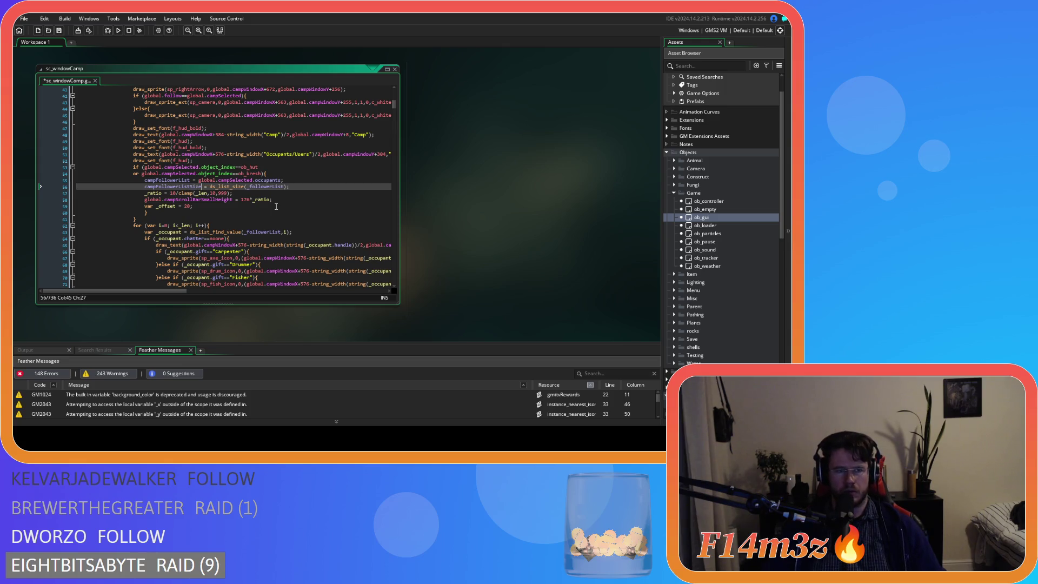
pyautogui.click(249, 187)
pyautogui.hotkey('ctrl', 's')
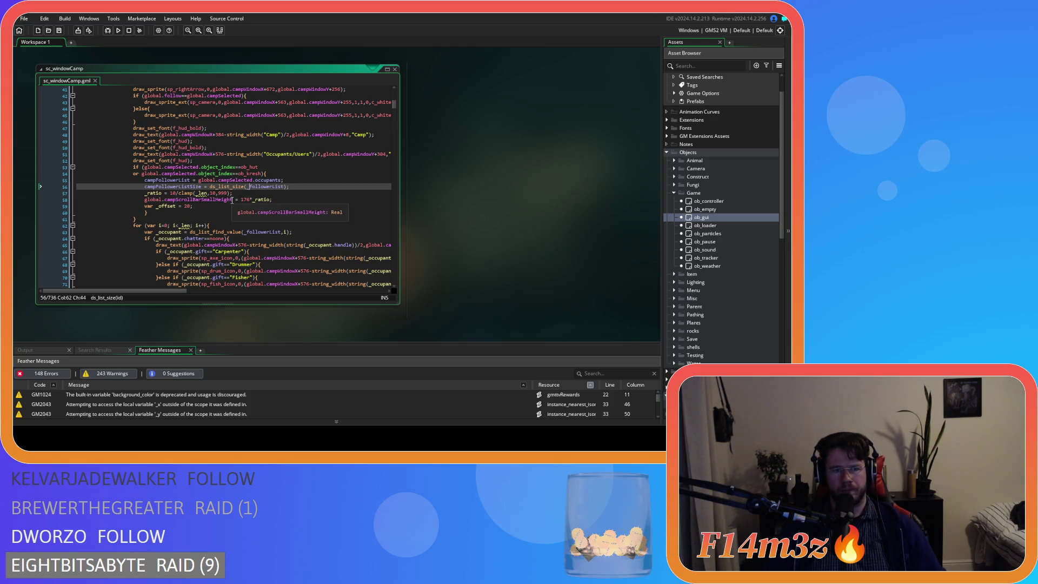
# Replace _len inside line 57's clamp with campFollowerList and save.
pyautogui.moveTo(201, 194)
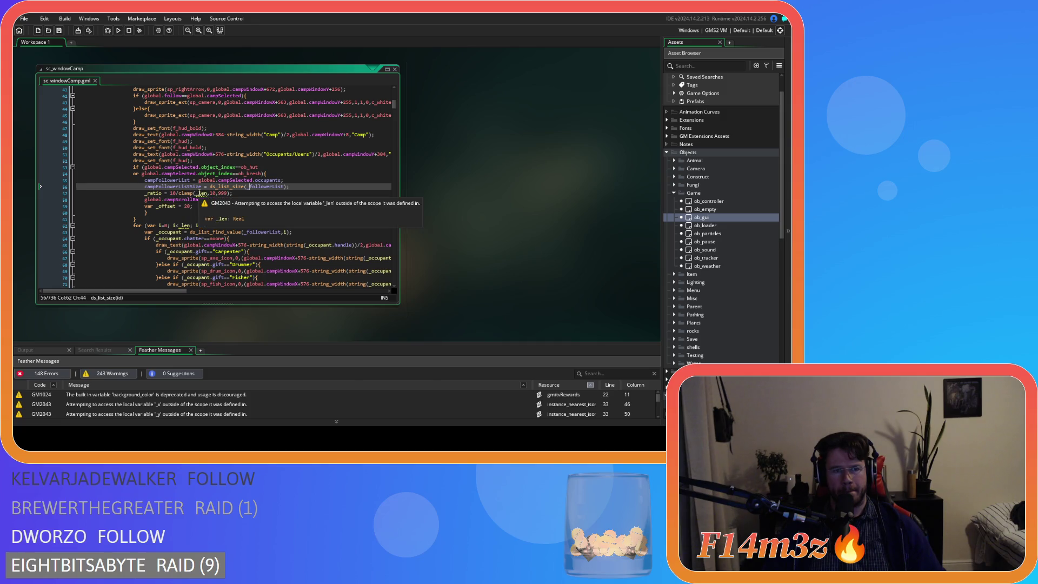
pyautogui.doubleClick(173, 187)
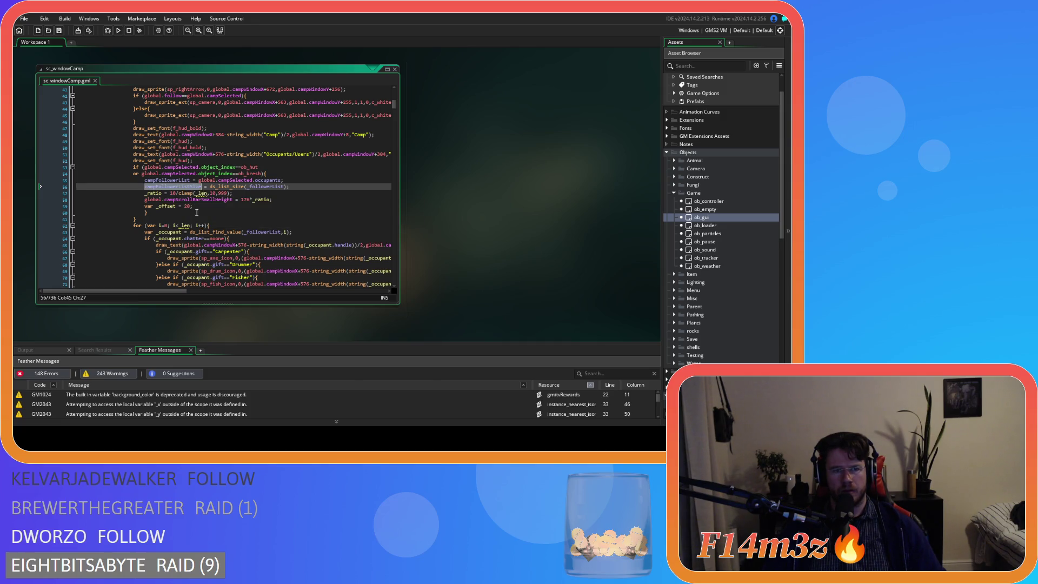
pyautogui.doubleClick(202, 192)
pyautogui.write('campFollowerList')
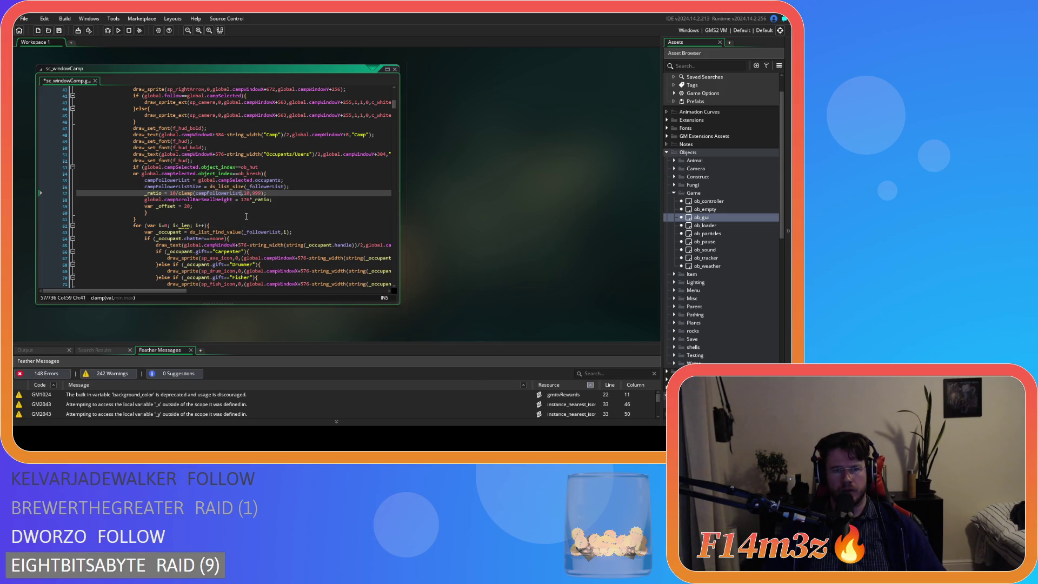
pyautogui.hotkey('ctrl', 's')
# Use campFollowerList in line 56's list-size call and campFollowerListSize as line 62's loop limit, then save.
pyautogui.doubleClick(265, 187)
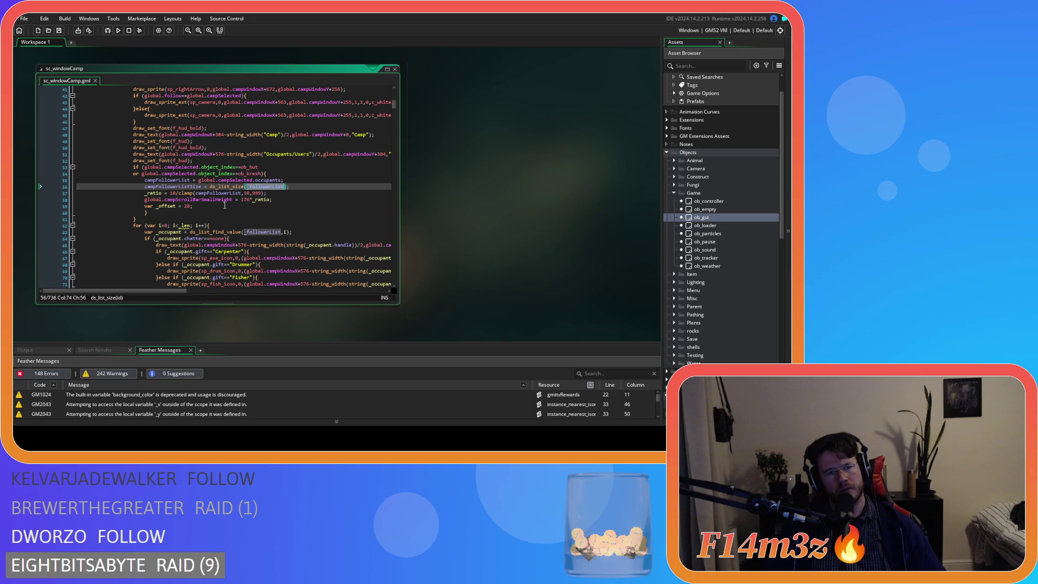
pyautogui.hotkey('ctrl', 'v')
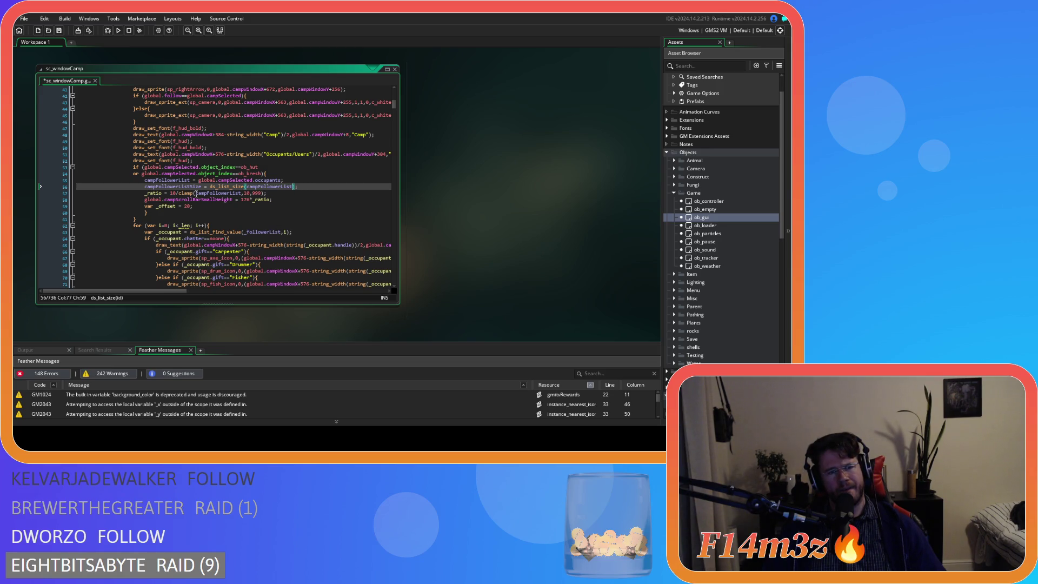
pyautogui.doubleClick(173, 187)
pyautogui.hotkey('ctrl', 'c')
pyautogui.doubleClick(185, 225)
pyautogui.hotkey('ctrl', 'v')
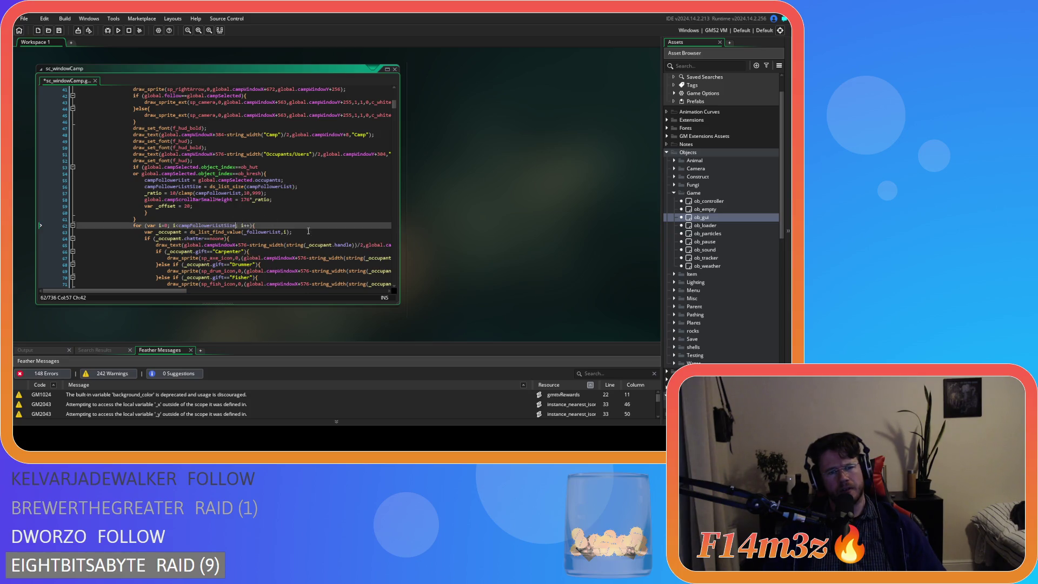
pyautogui.hotkey('ctrl', 's')
# Replace _followerList on line 63 with campFollowerList and review lines 56–58.
pyautogui.click(177, 180)
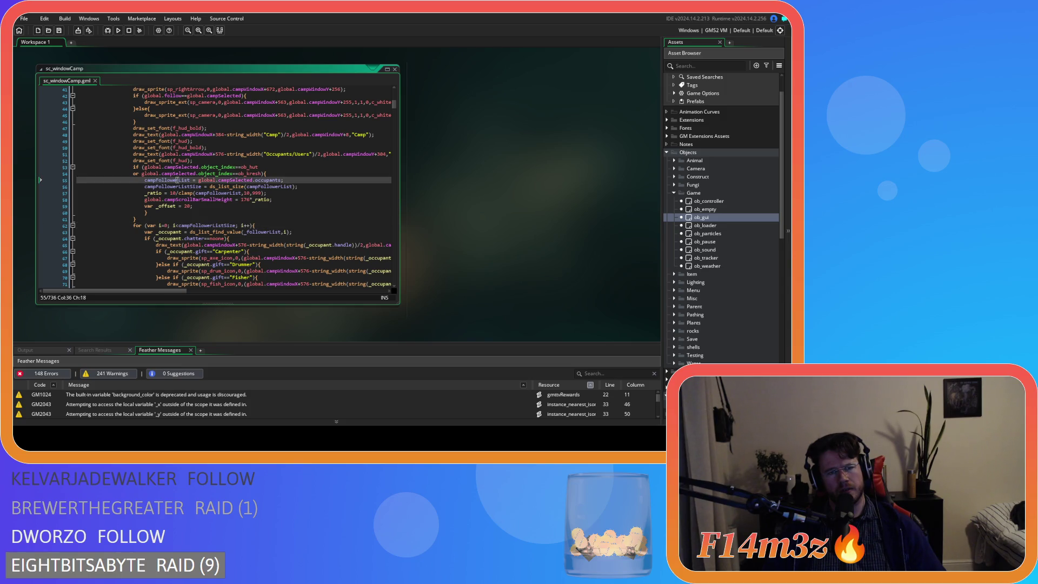
pyautogui.doubleClick(178, 180)
pyautogui.hotkey('ctrl', 'c')
pyautogui.doubleClick(262, 232)
pyautogui.hotkey('ctrl', 'v')
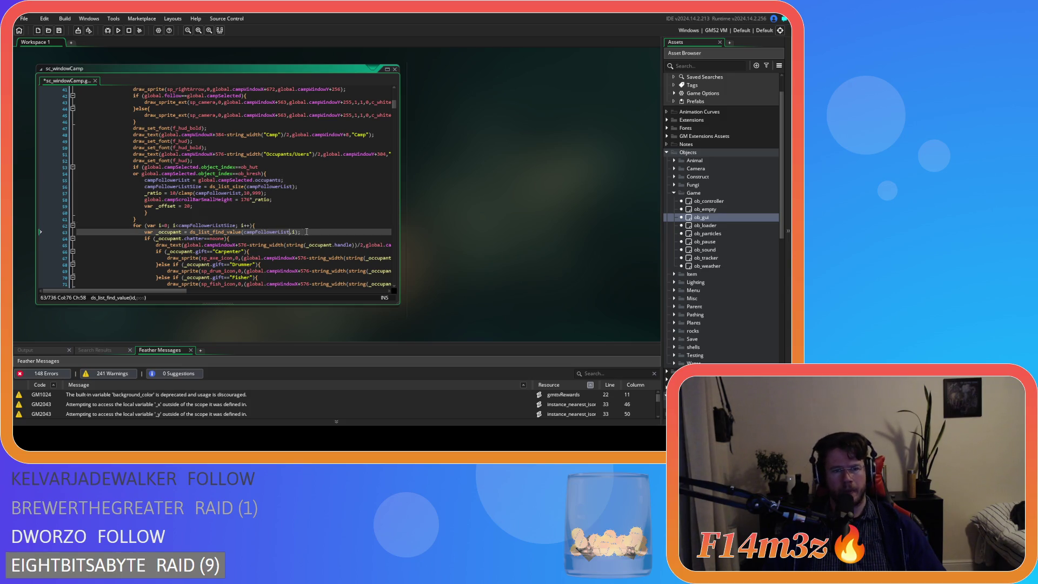
pyautogui.click(310, 197)
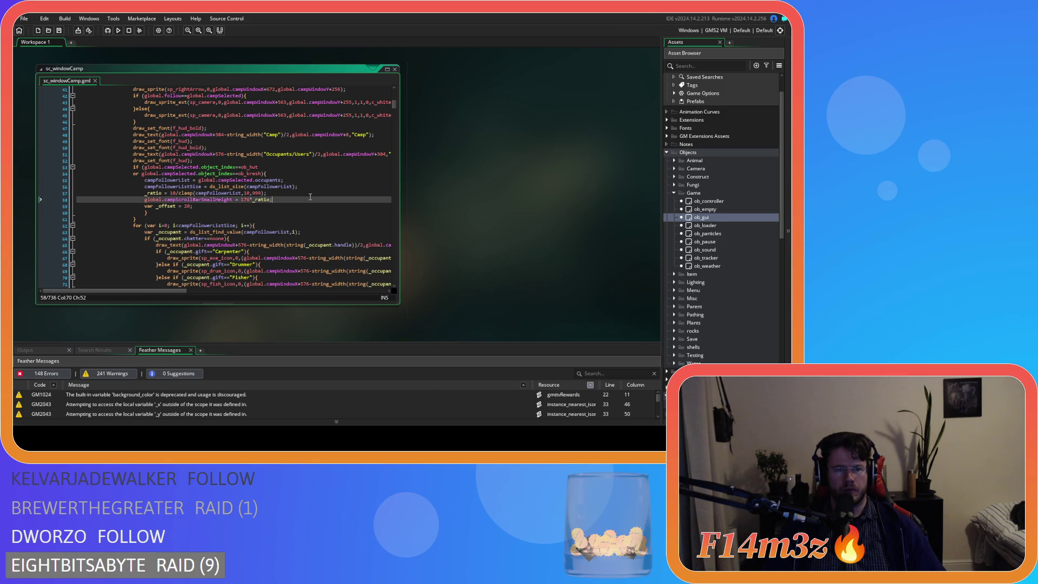
pyautogui.click(314, 186)
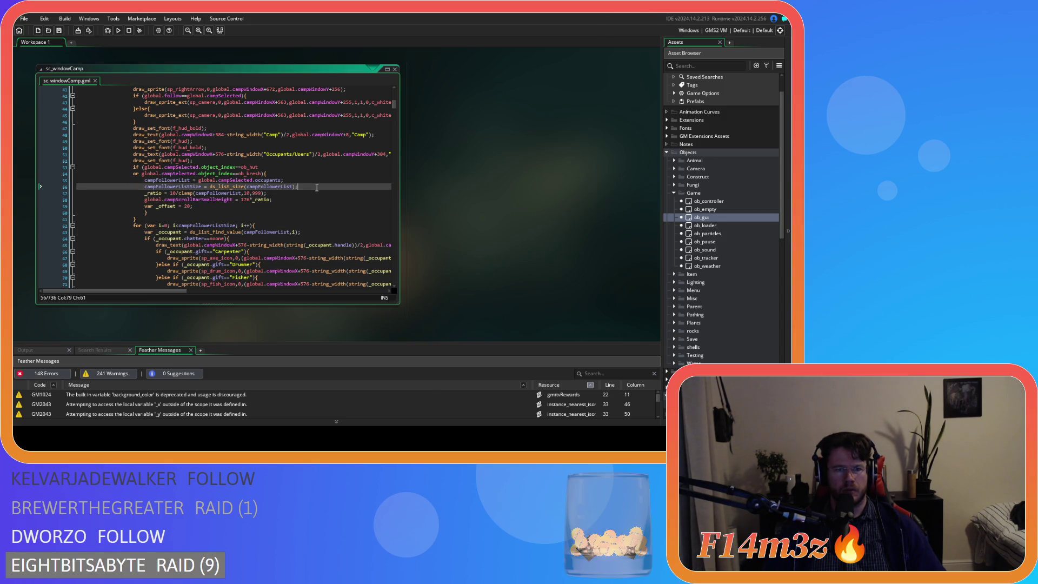
pyautogui.click(306, 198)
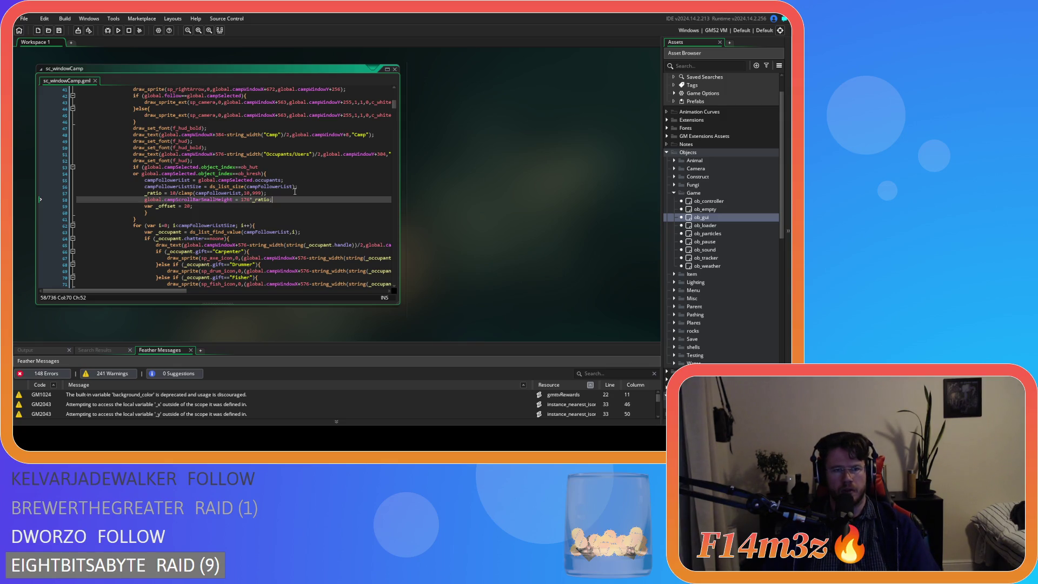
pyautogui.scroll(-20, 294, 191)
pyautogui.scroll(18, 294, 191)
pyautogui.scroll(3, 295, 190)
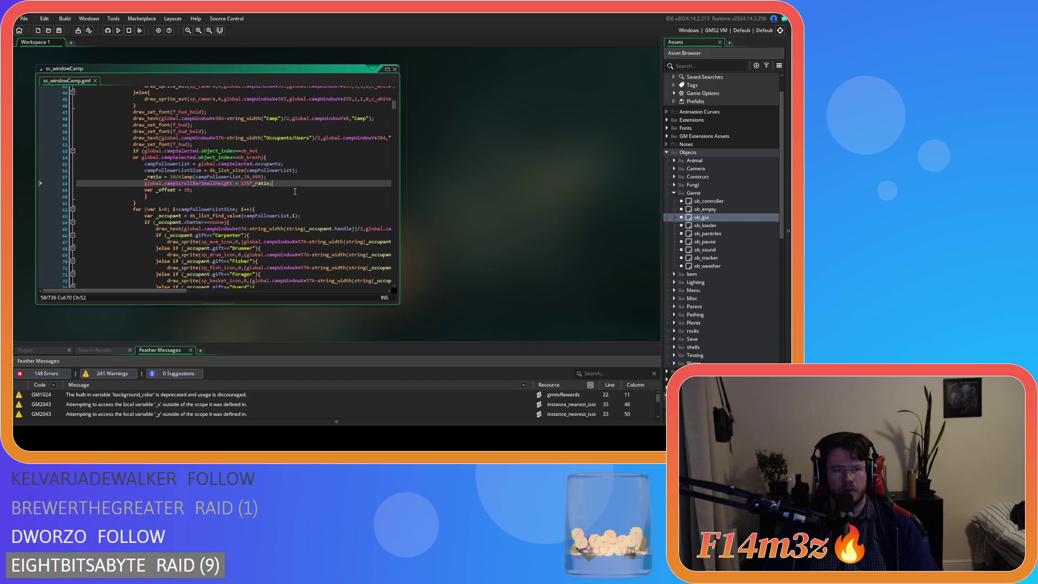
# Copy the follower setup block on lines 53–61 and paste it after the closing brace as an else branch.
pyautogui.click(144, 200)
pyautogui.hotkey('shift', 'Up')
pyautogui.hotkey('shift', 'Up')
pyautogui.hotkey('shift', 'Up')
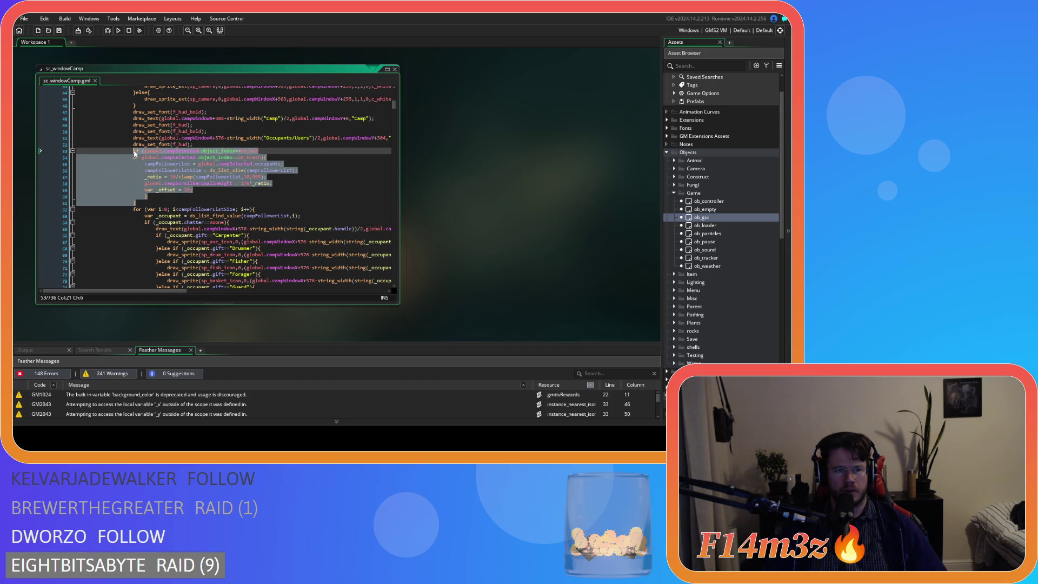
pyautogui.hotkey('ctrl', 'c')
pyautogui.click(155, 202)
pyautogui.write('else')
pyautogui.hotkey('ctrl', 'v')
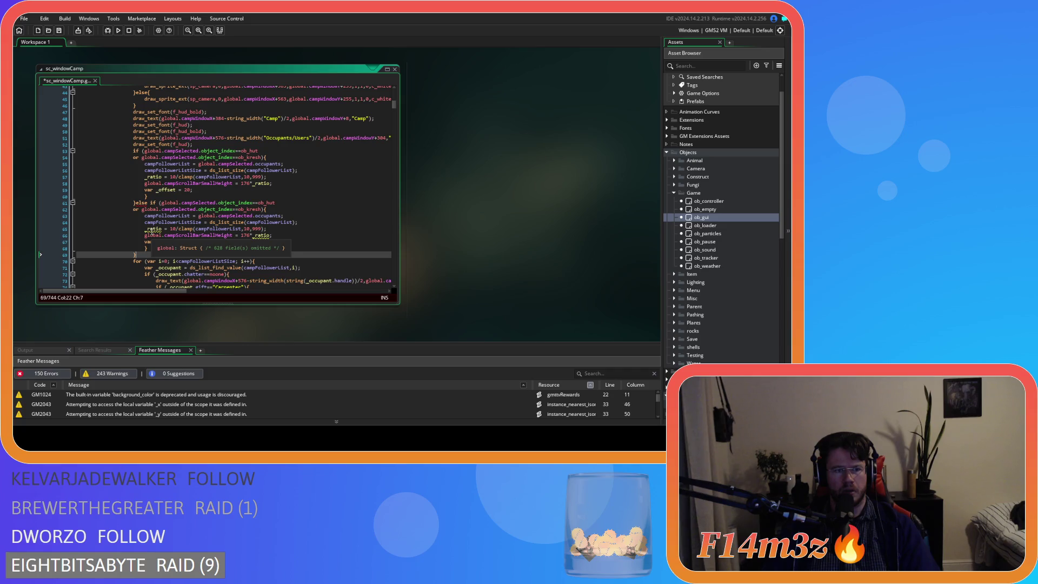
# Search the script for _ratio and jump between its occurrences.
pyautogui.click(145, 229)
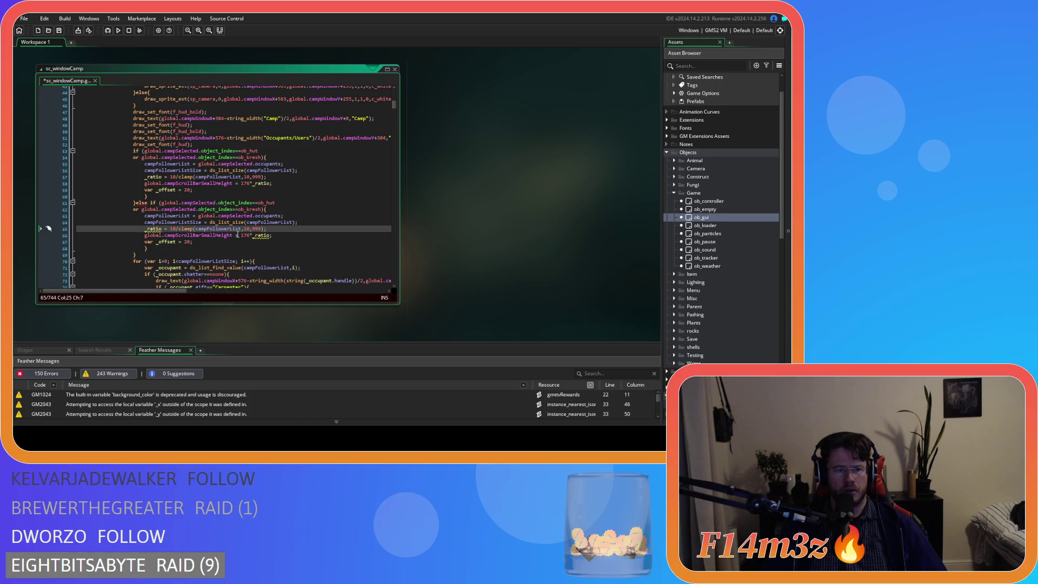
pyautogui.scroll(4, 234, 233)
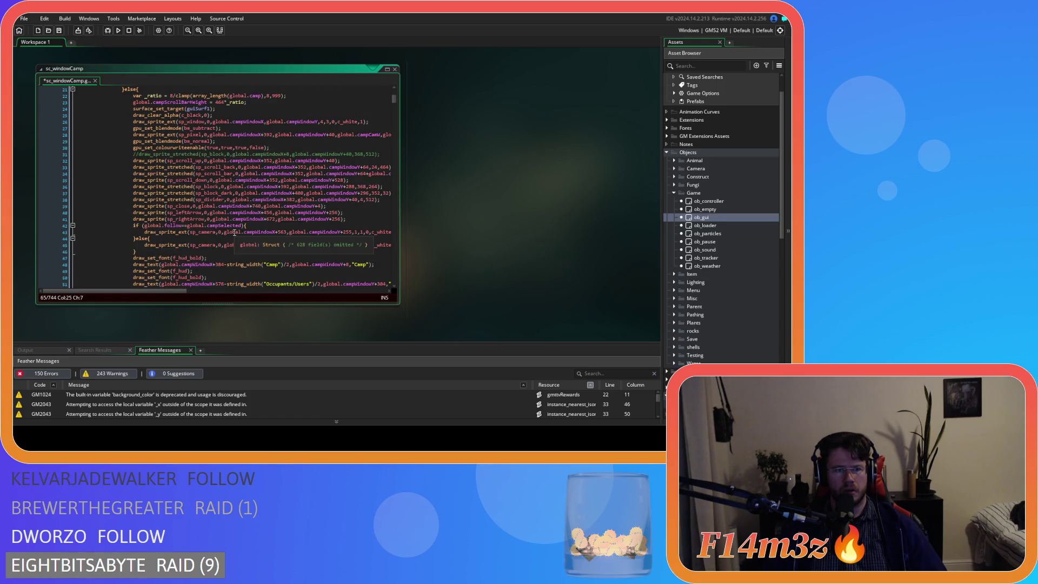
pyautogui.scroll(-5, 234, 233)
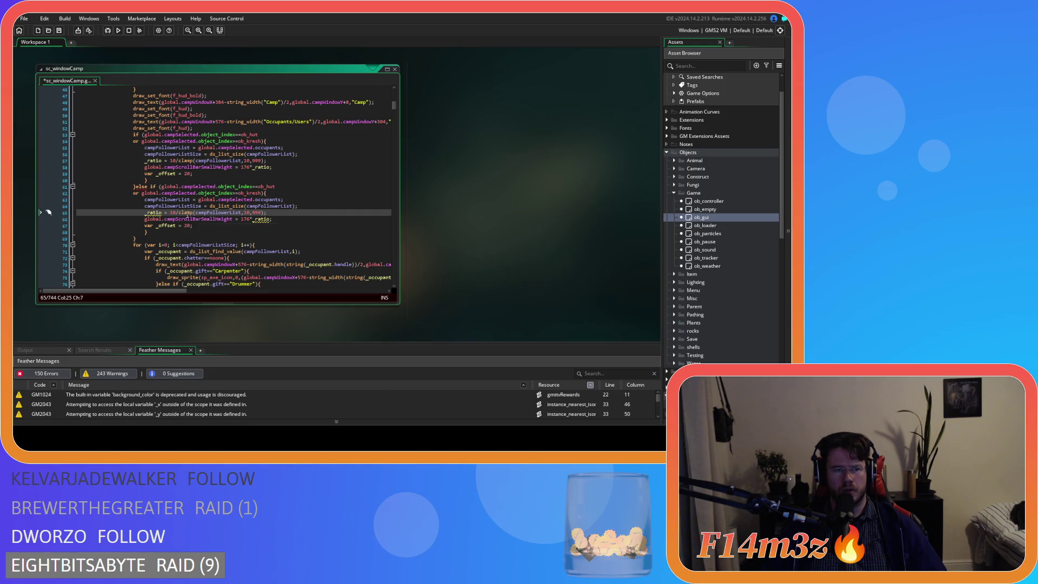
pyautogui.scroll(2, 155, 191)
pyautogui.hotkey('ctrl', 'f')
pyautogui.click(370, 101)
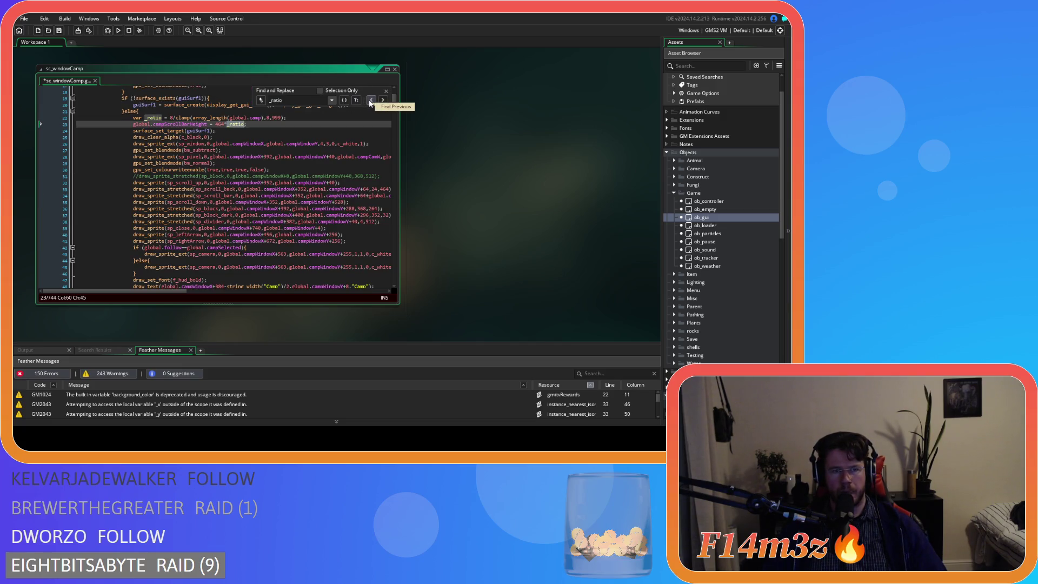
pyautogui.click(371, 101)
pyautogui.scroll(-17, 139, 121)
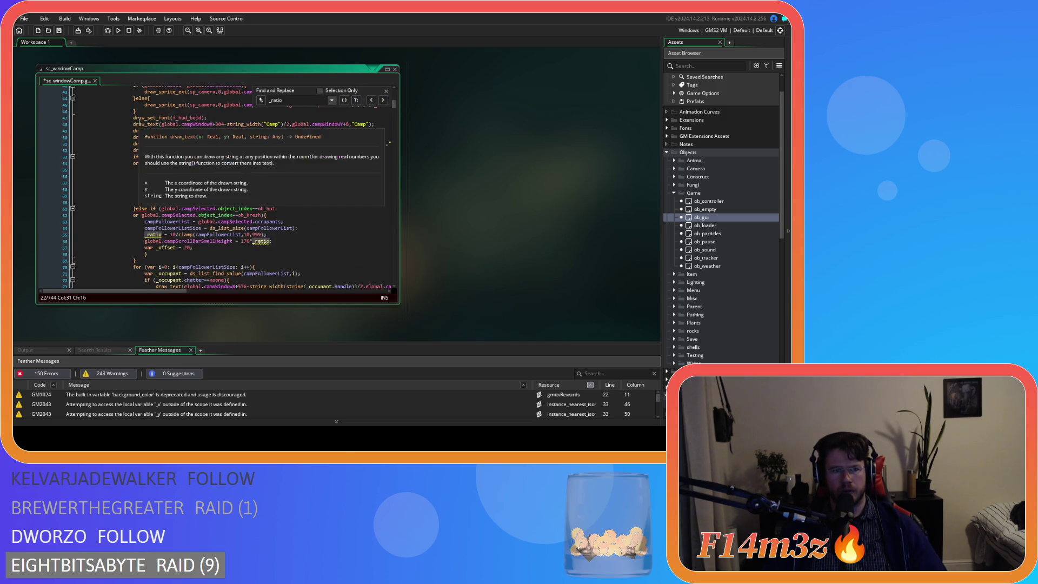
pyautogui.scroll(7, 139, 120)
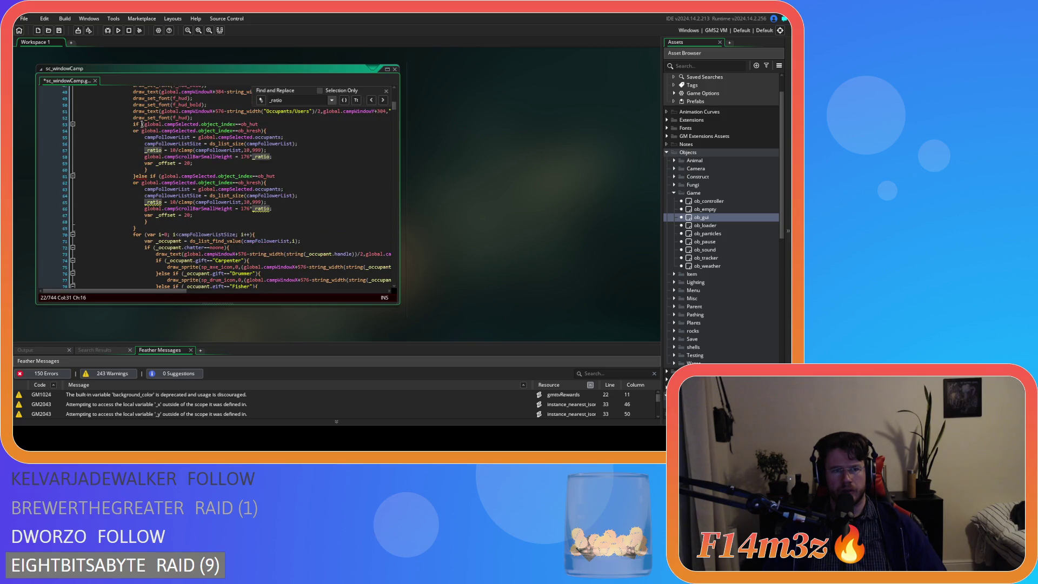
pyautogui.click(386, 91)
pyautogui.click(169, 186)
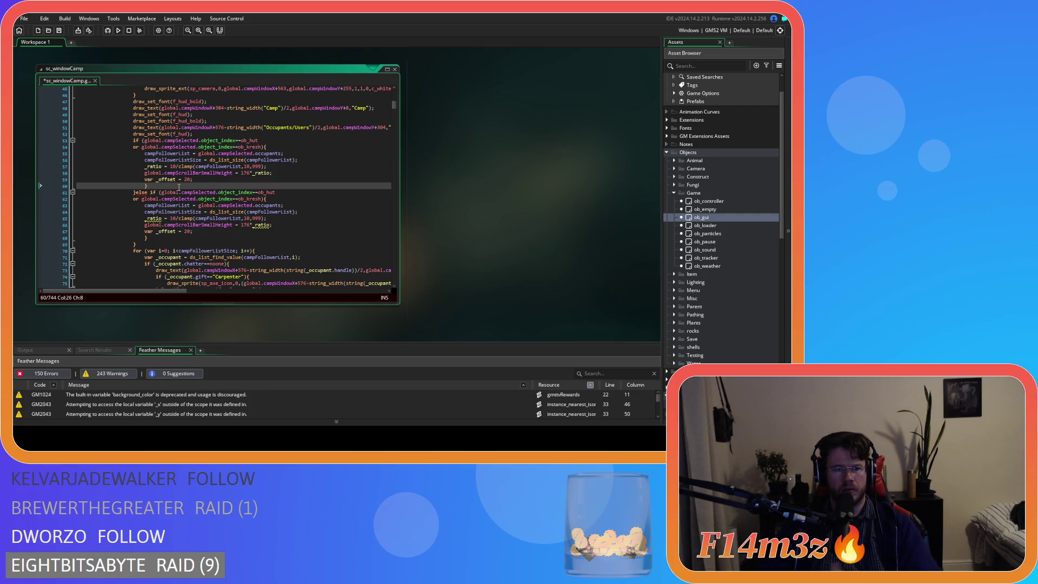
# Join the stray else onto line 60's closing brace and save the script.
pyautogui.moveTo(141, 194)
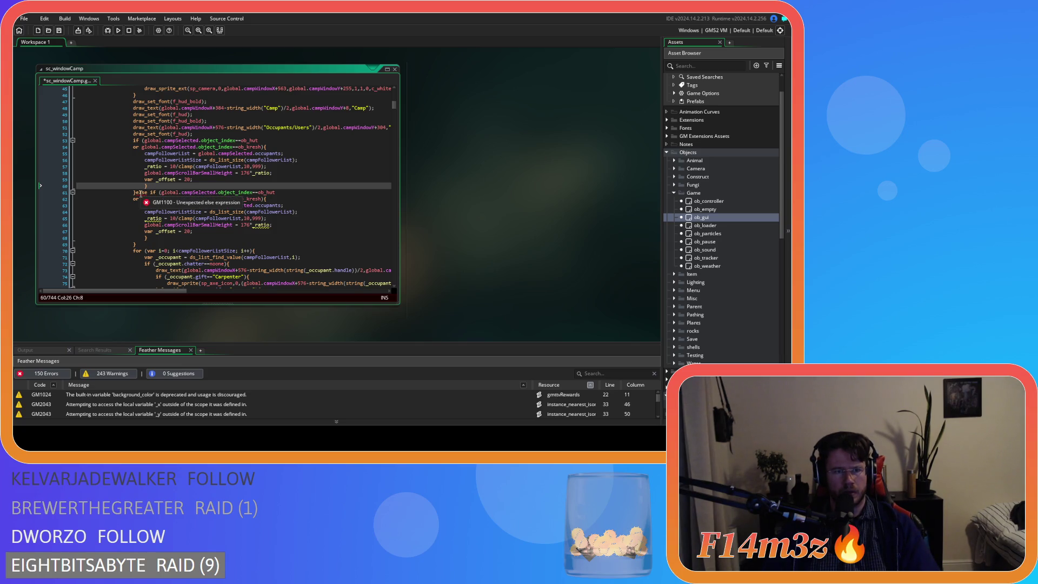
pyautogui.click(136, 192)
pyautogui.press('BackSpace')
pyautogui.press('BackSpace')
pyautogui.press('BackSpace')
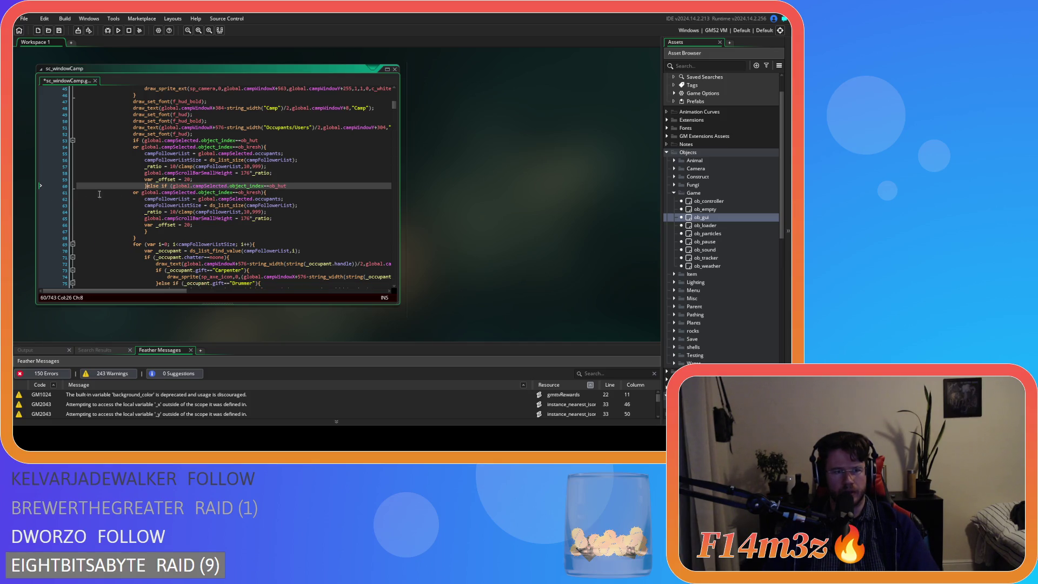
pyautogui.moveTo(182, 186)
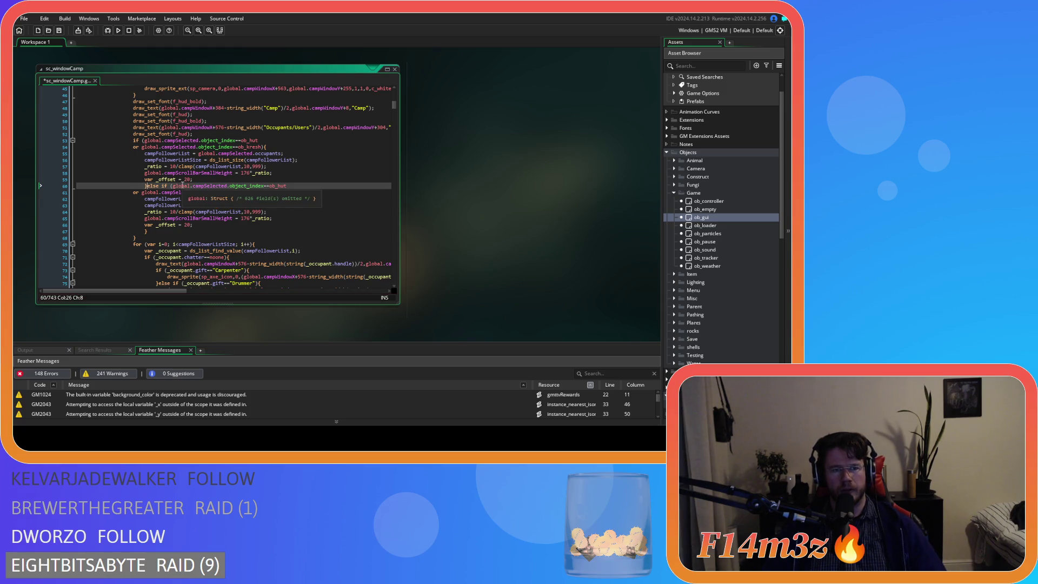
pyautogui.press('Return')
pyautogui.hotkey('shift', 'Home')
pyautogui.hotkey('ctrl', 'z')
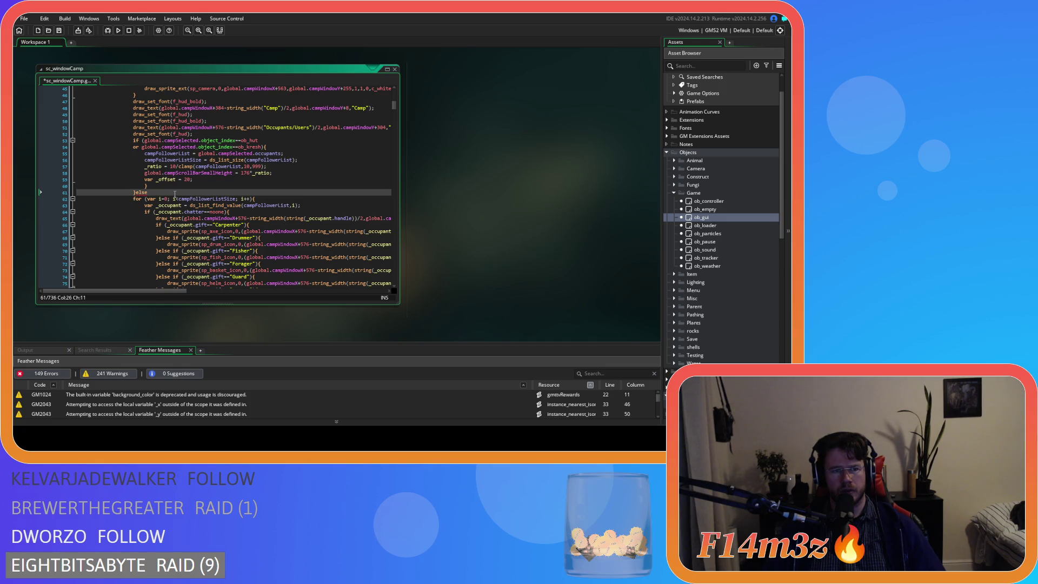
pyautogui.hotkey('ctrl', 'z')
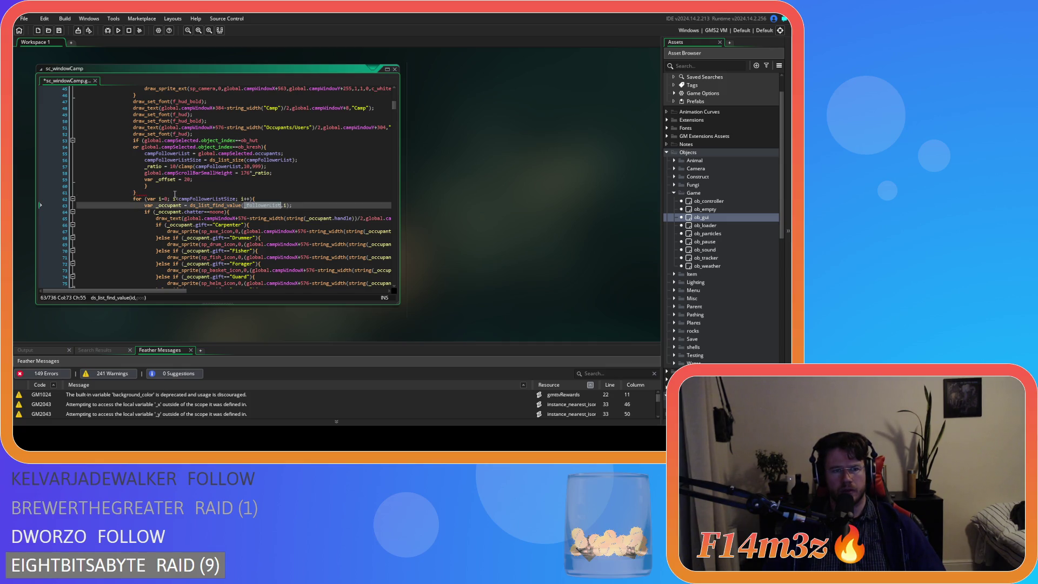
pyautogui.hotkey('ctrl', 'y')
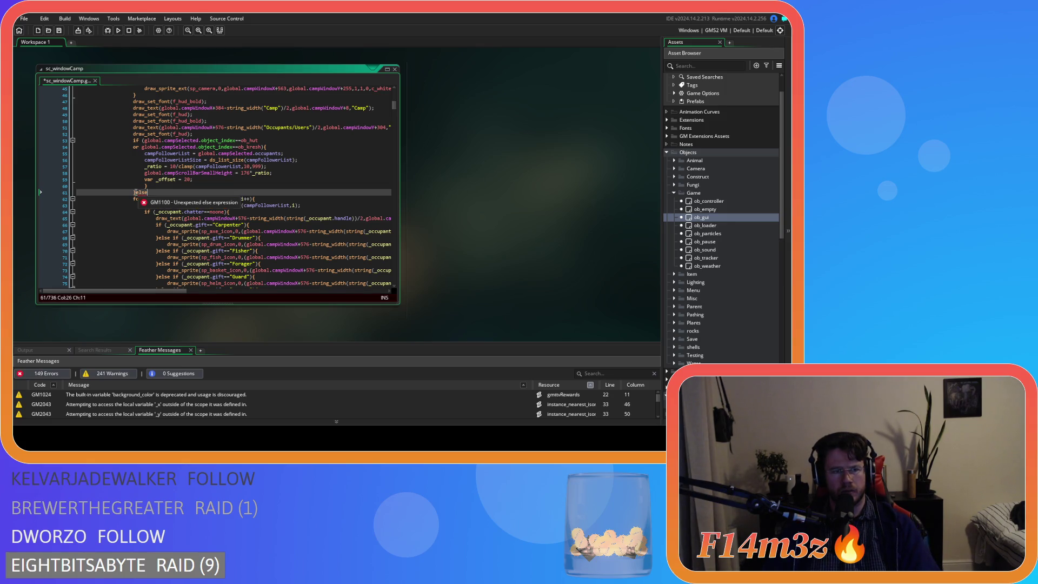
pyautogui.moveTo(133, 192); pyautogui.dragTo(153, 188)
pyautogui.press('BackSpace')
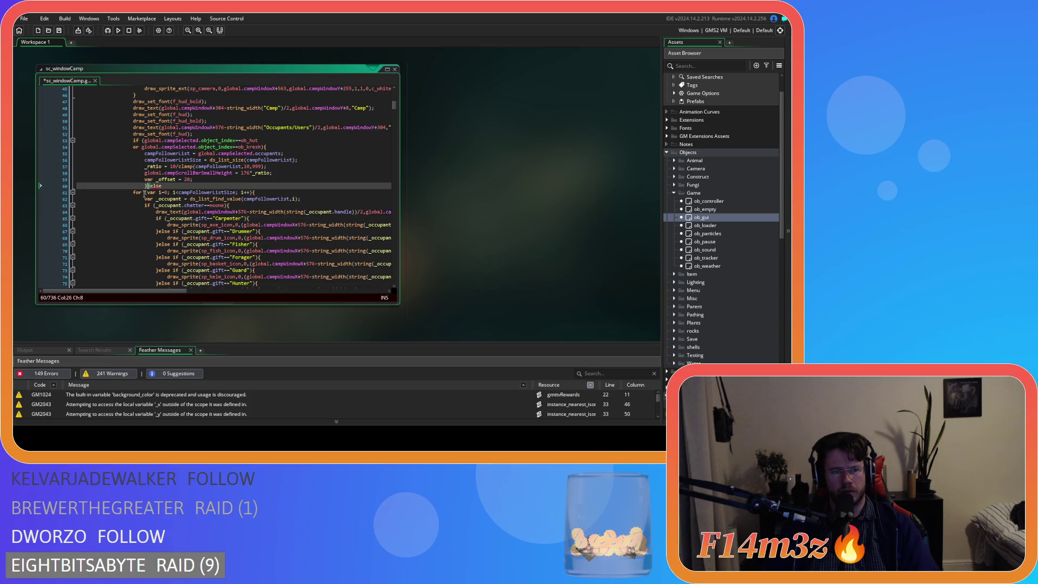
pyautogui.hotkey('ctrl', 's')
# Add an opening brace at the end of the else line and indent it one level.
pyautogui.click(156, 186)
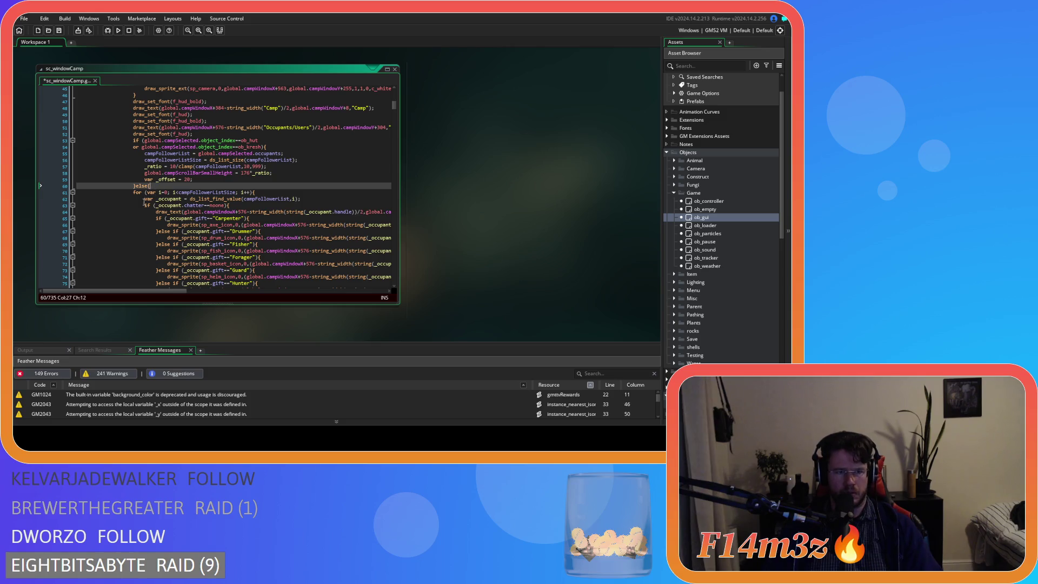
pyautogui.write('{')
pyautogui.scroll(-8, 191, 188)
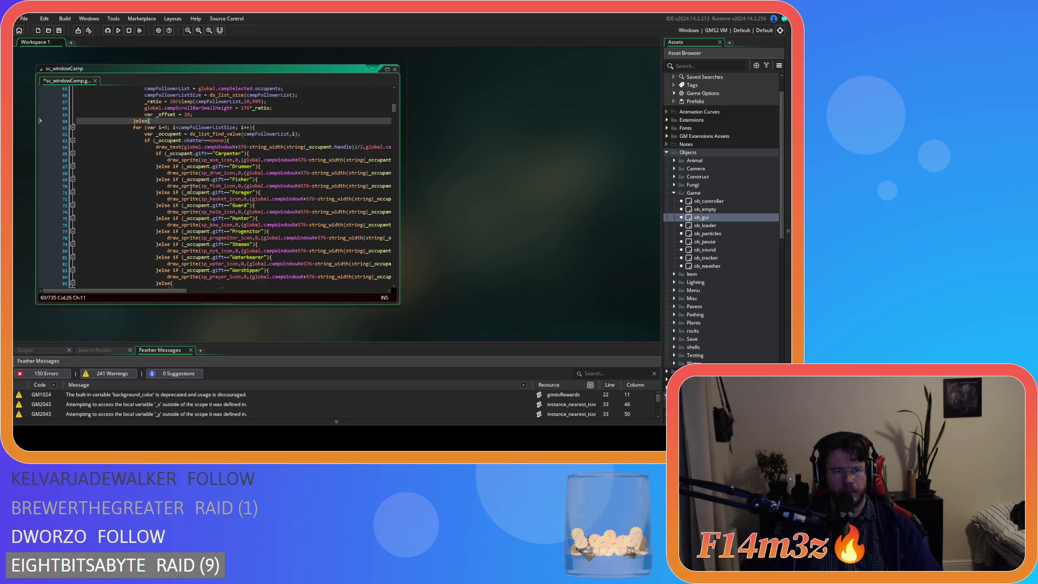
pyautogui.scroll(-20, 190, 188)
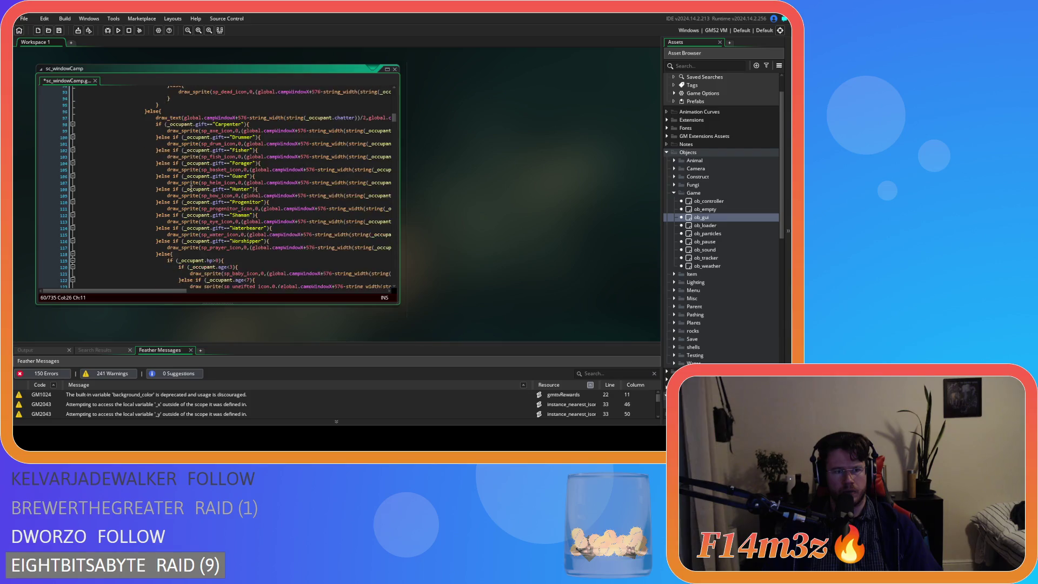
pyautogui.scroll(20, 191, 188)
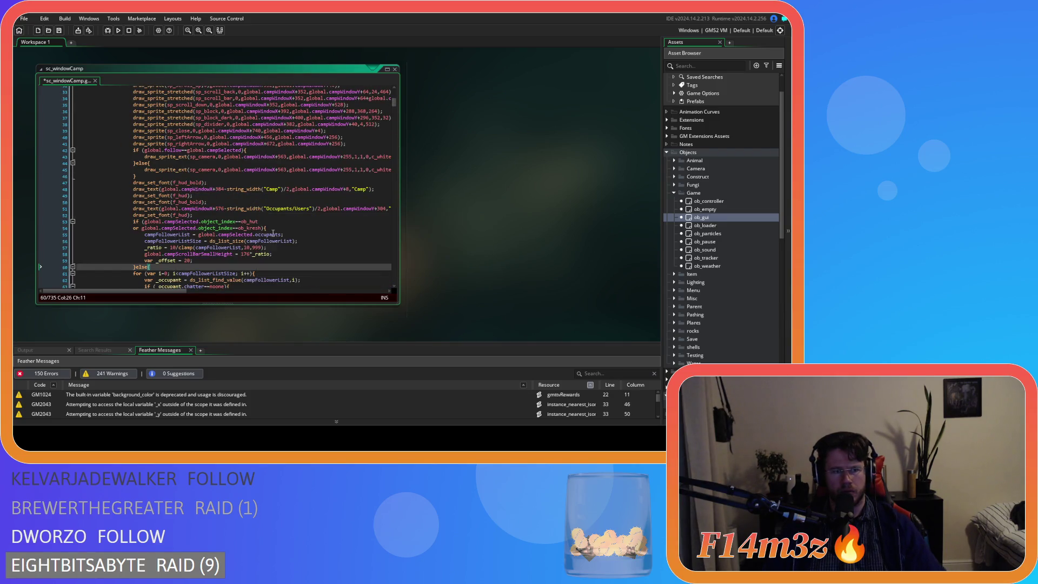
pyautogui.press('Home')
pyautogui.press('Tab')
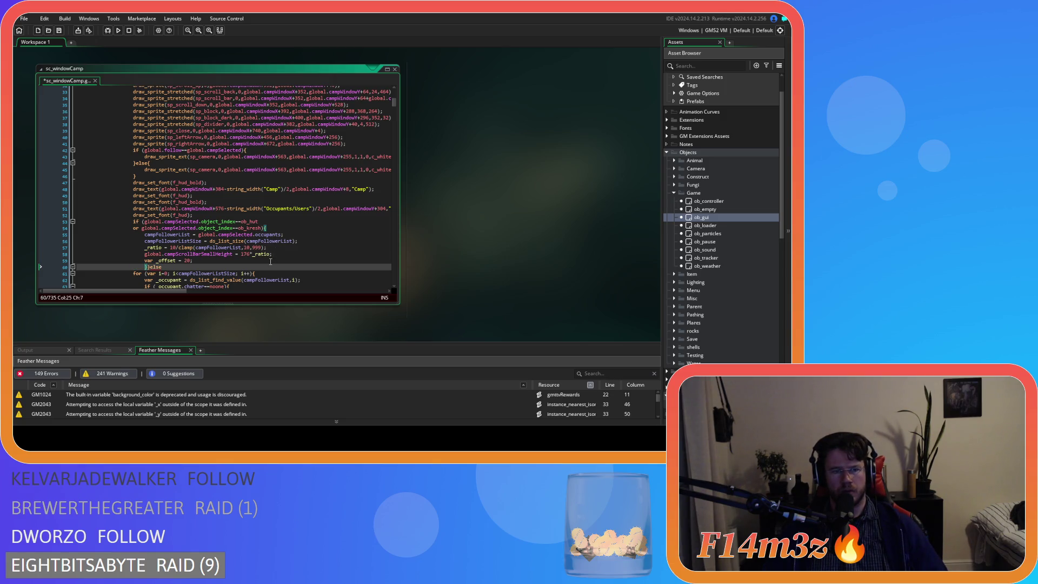
# Put a closing brace on its own line and delete the leftover else keyword.
pyautogui.press('Return')
pyautogui.press('Up')
pyautogui.write('}')
pyautogui.press('Down')
pyautogui.press('End')
pyautogui.press('BackSpace')
pyautogui.press('BackSpace')
pyautogui.press('BackSpace')
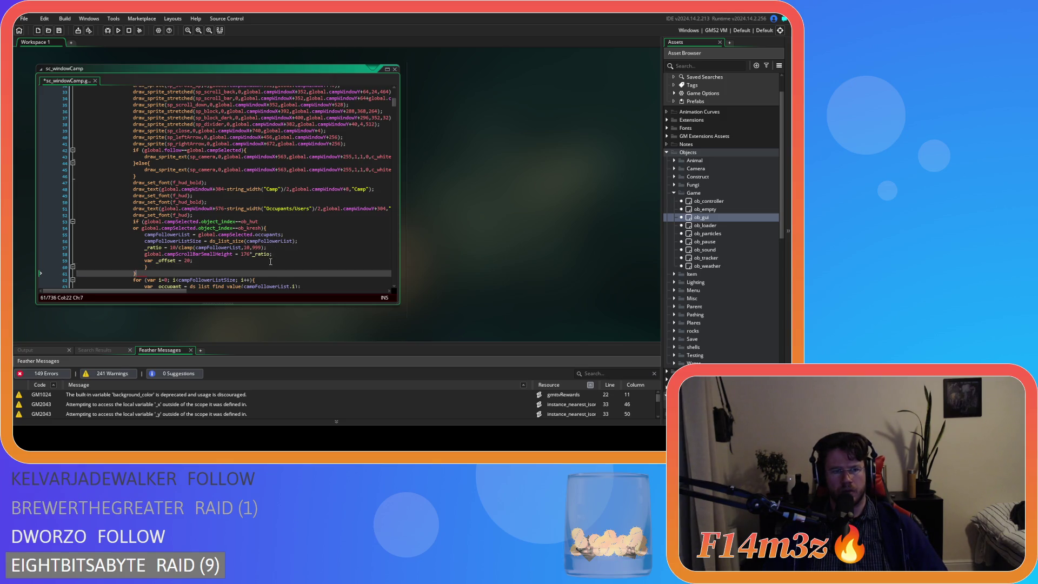
pyautogui.press('Down')
pyautogui.press('Down')
pyautogui.press('End')
pyautogui.scroll(-3, 270, 262)
# Finish typing campFollowerList and save sc_windowCamp.
pyautogui.write('campFollowerList')
pyautogui.click(228, 209)
pyautogui.hotkey('ctrl', 's')
# Try indenting the follower loop block one level, then undo the indentation.
pyautogui.scroll(-2, 165, 207)
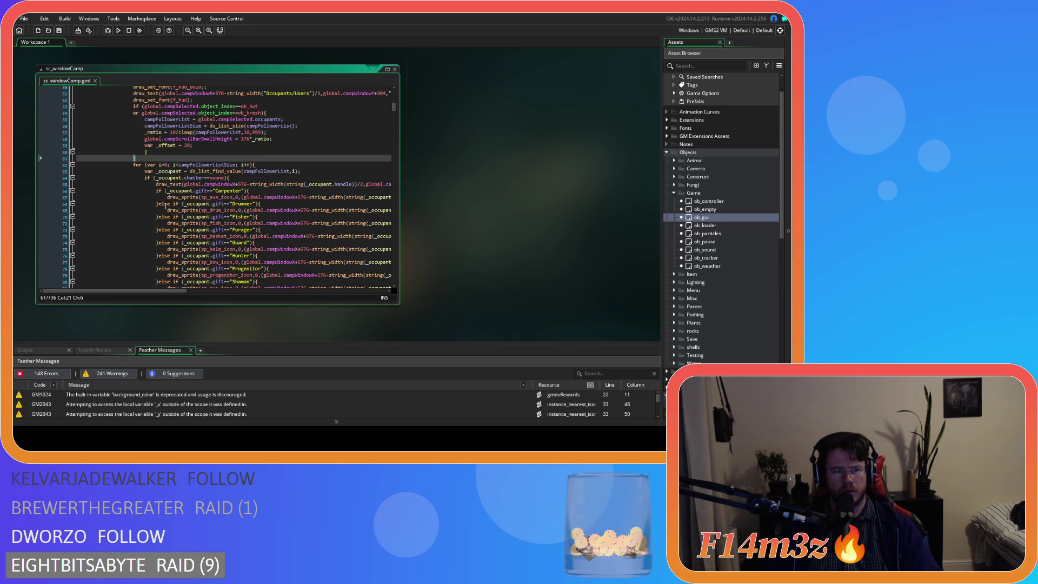
pyautogui.moveTo(131, 163)
pyautogui.mouseDown()
pyautogui.moveTo(232, 165)
pyautogui.moveTo(159, 178)
pyautogui.mouseUp()
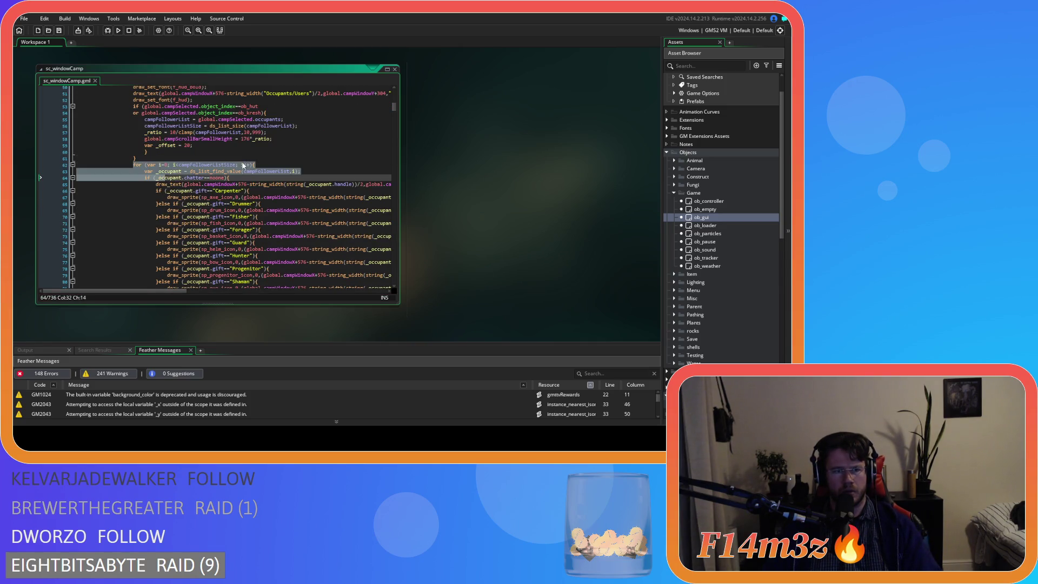
pyautogui.click(278, 167)
pyautogui.scroll(-18, 186, 196)
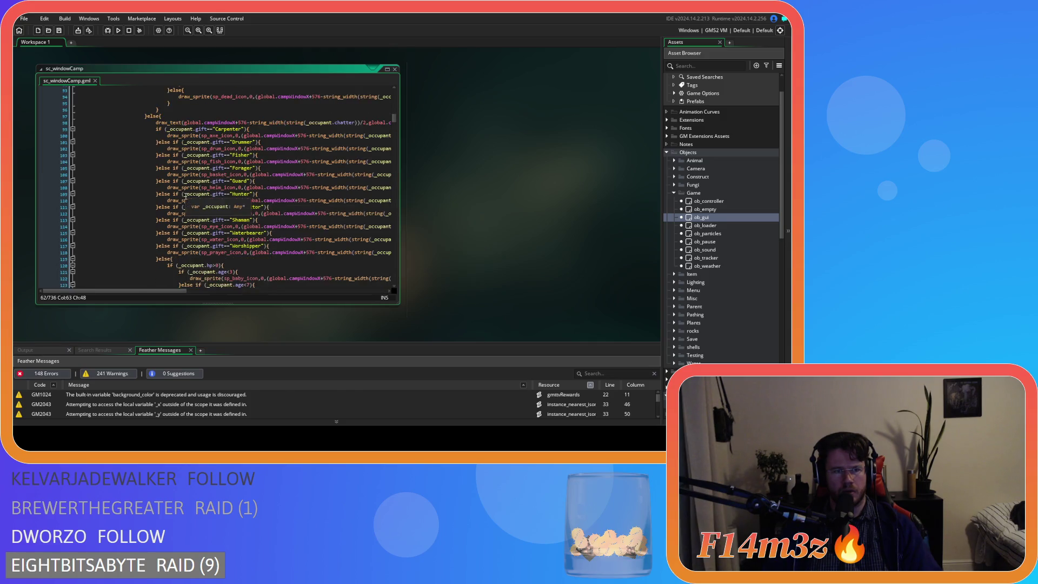
pyautogui.scroll(-1, 186, 196)
pyautogui.moveTo(127, 240); pyautogui.dragTo(98, 180)
pyautogui.scroll(15, 97, 180)
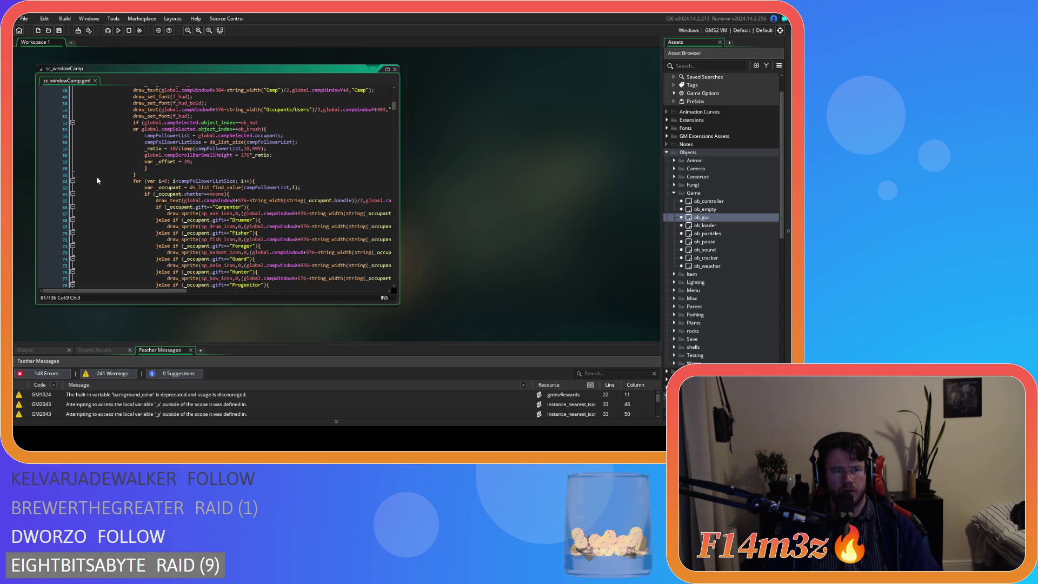
pyautogui.press('Tab')
pyautogui.click(160, 174)
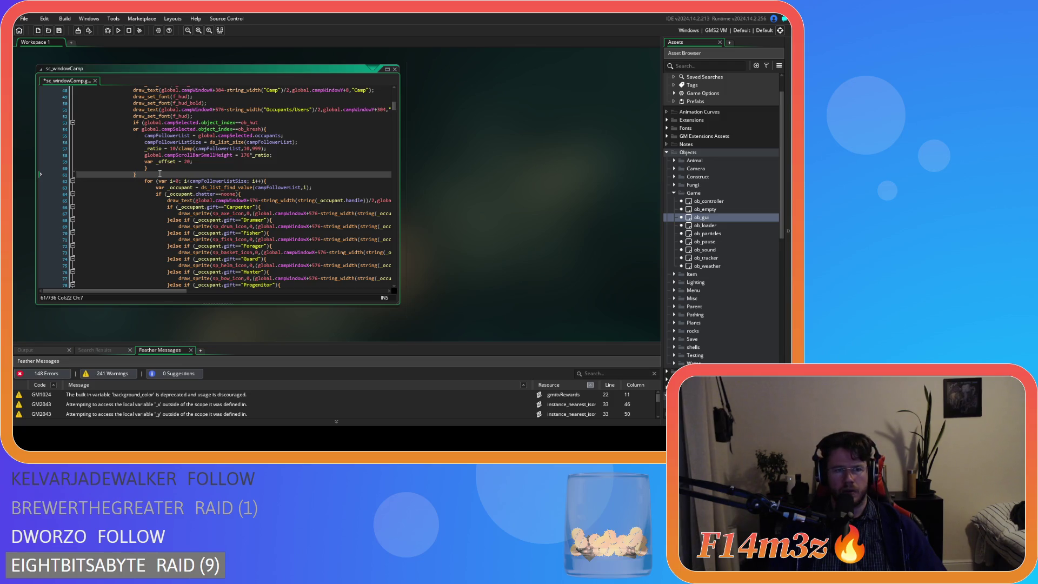
pyautogui.hotkey('ctrl', 'z')
pyautogui.click(168, 176)
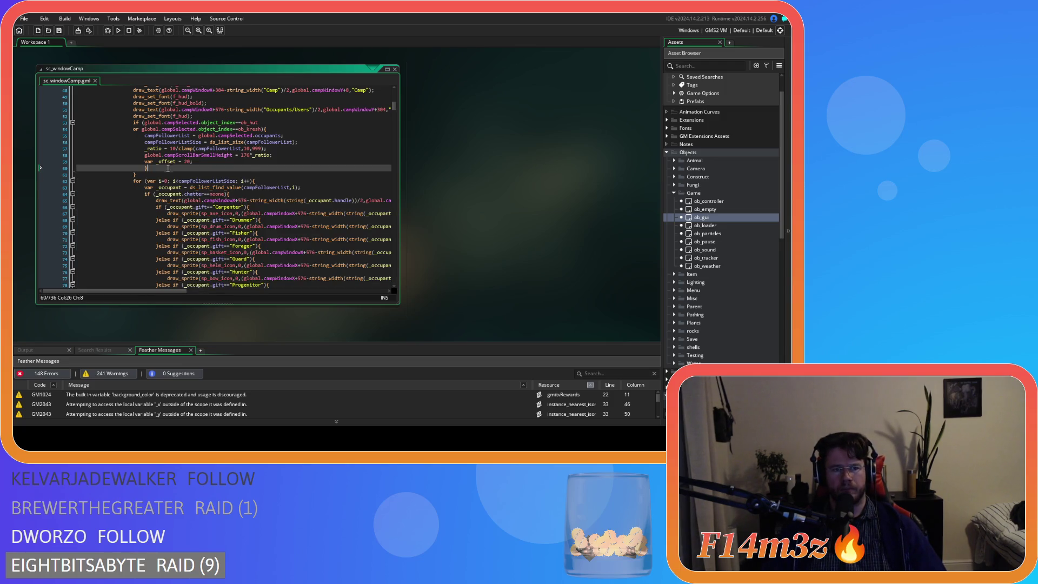
# Add an empty else { } block, delete the stray closing brace on line 60, and save.
pyautogui.write('else{')
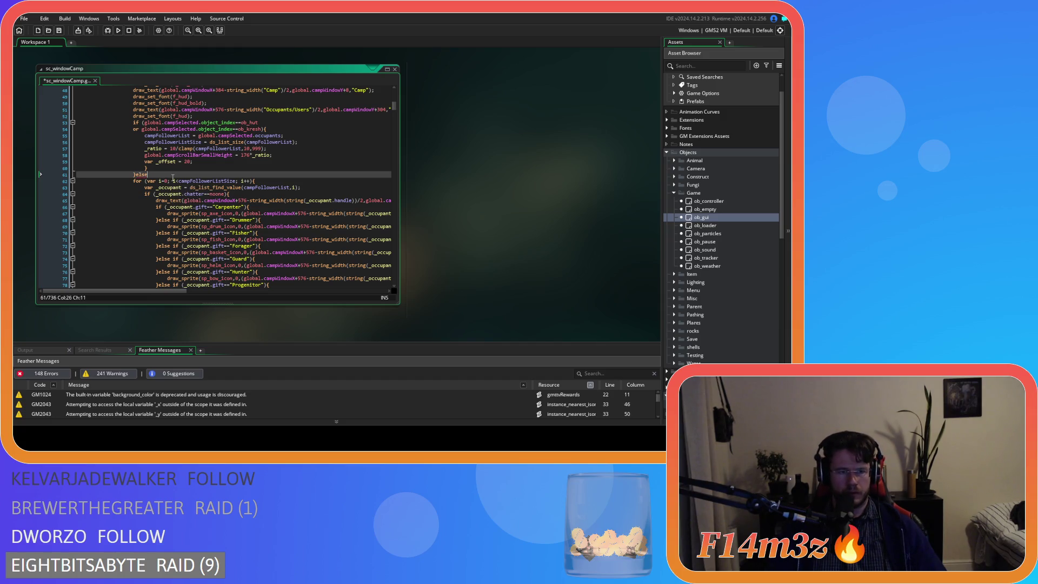
pyautogui.press('Return')
pyautogui.press('Return')
pyautogui.write('}')
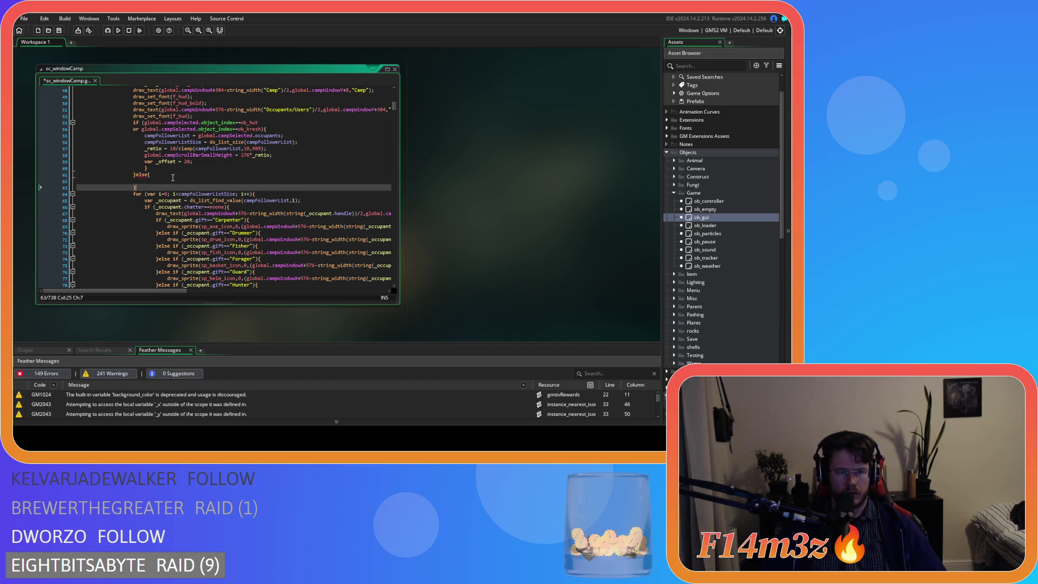
pyautogui.press('Down')
pyautogui.press('End')
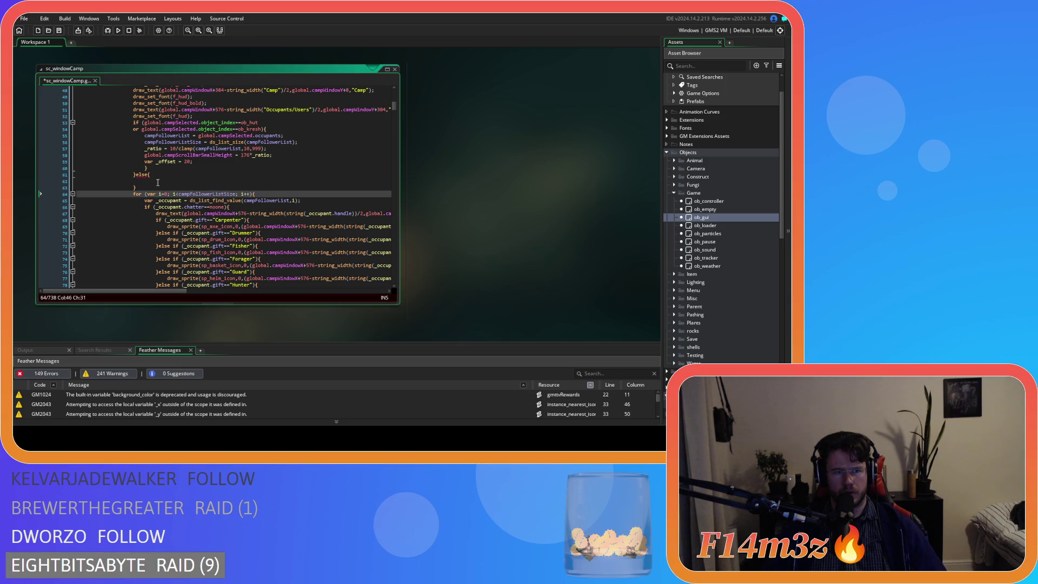
pyautogui.moveTo(146, 169); pyautogui.dragTo(59, 170)
pyautogui.press('BackSpace')
pyautogui.press('BackSpace')
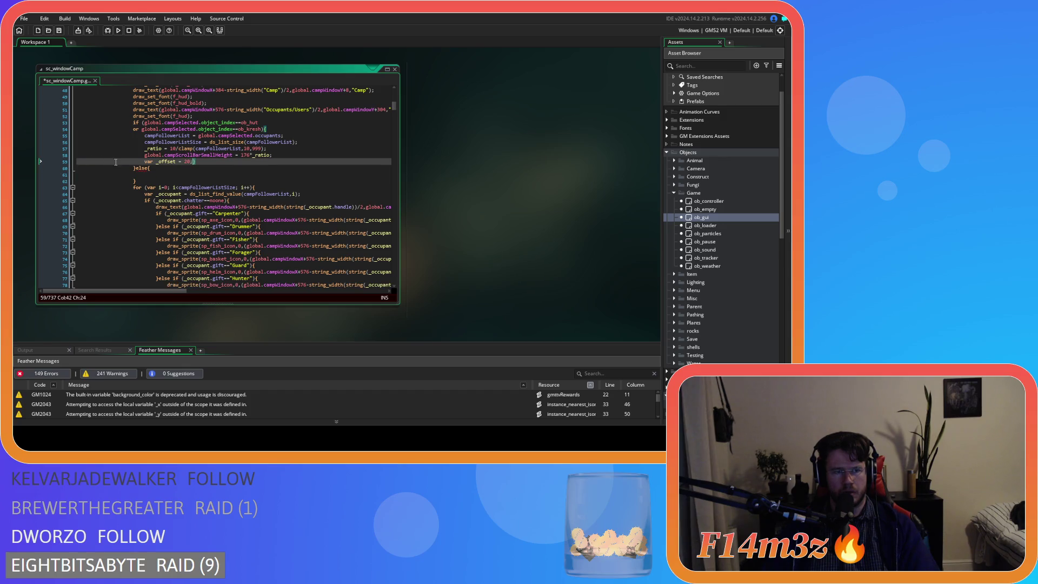
pyautogui.click(179, 173)
pyautogui.hotkey('ctrl', 's')
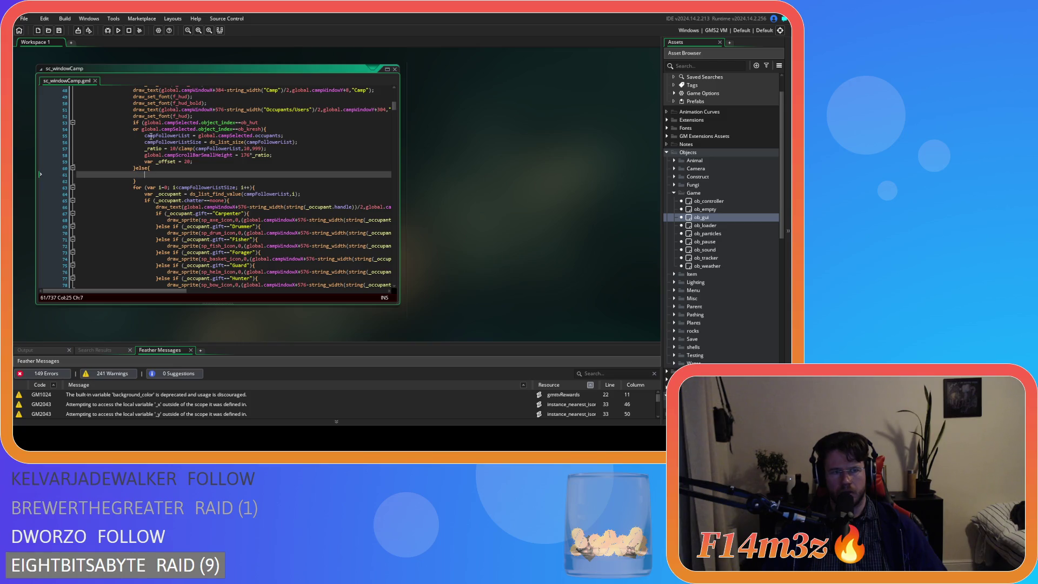
# Copy the campSelected if-block and paste it as an else if branch.
pyautogui.moveTo(134, 123)
pyautogui.mouseDown()
pyautogui.moveTo(195, 166)
pyautogui.moveTo(142, 168)
pyautogui.mouseUp()
pyautogui.hotkey('ctrl', 'c')
pyautogui.hotkey('ctrl', 'v')
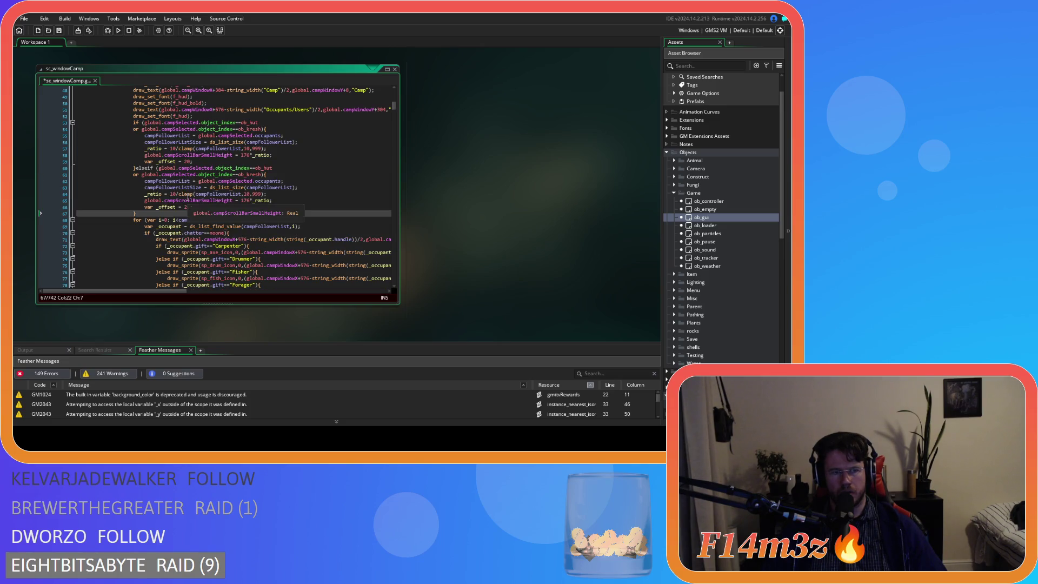
pyautogui.click(147, 168)
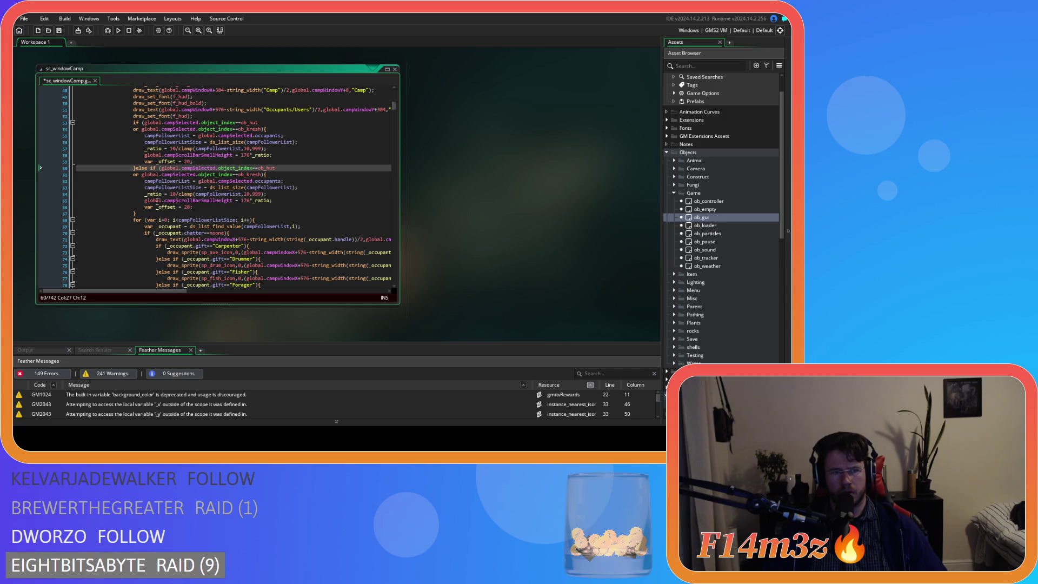
pyautogui.click(150, 213)
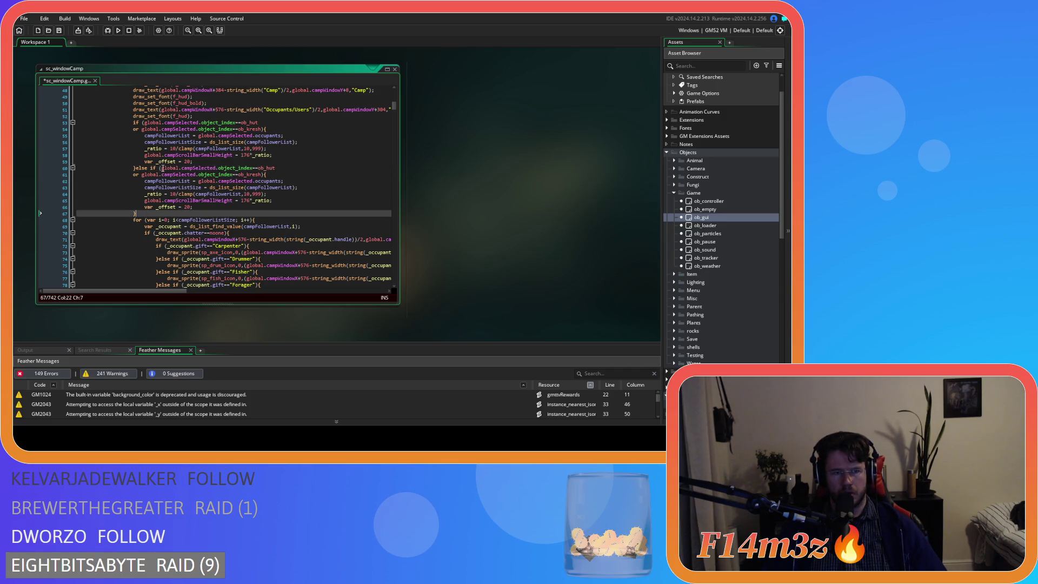
# Replace the ob_hut and ob_kresh conditions with ob_obolisk and save.
pyautogui.click(162, 168)
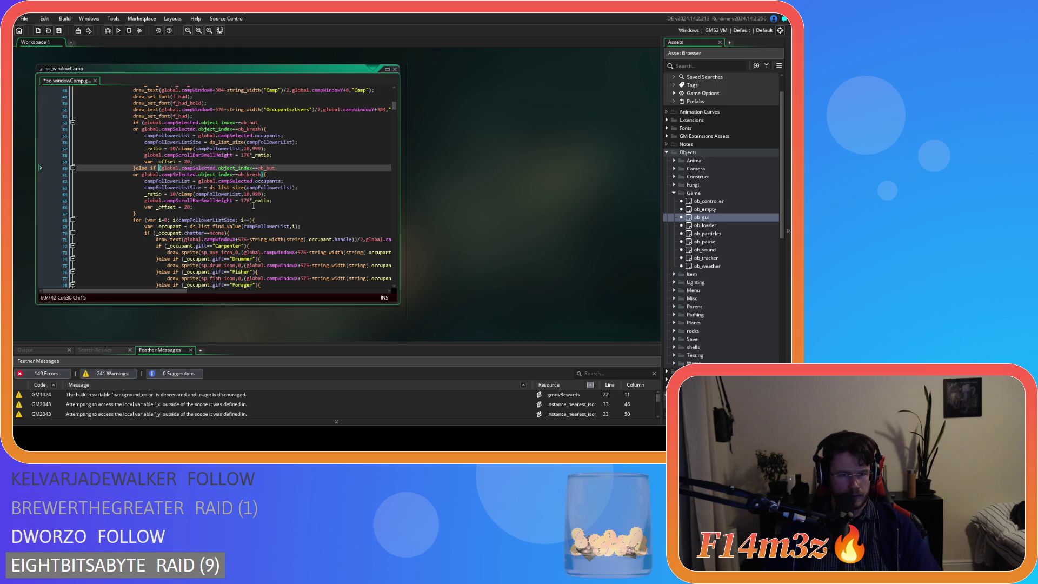
pyautogui.moveTo(257, 176)
pyautogui.mouseDown()
pyautogui.moveTo(250, 169)
pyautogui.moveTo(261, 169)
pyautogui.mouseUp()
pyautogui.press('BackSpace')
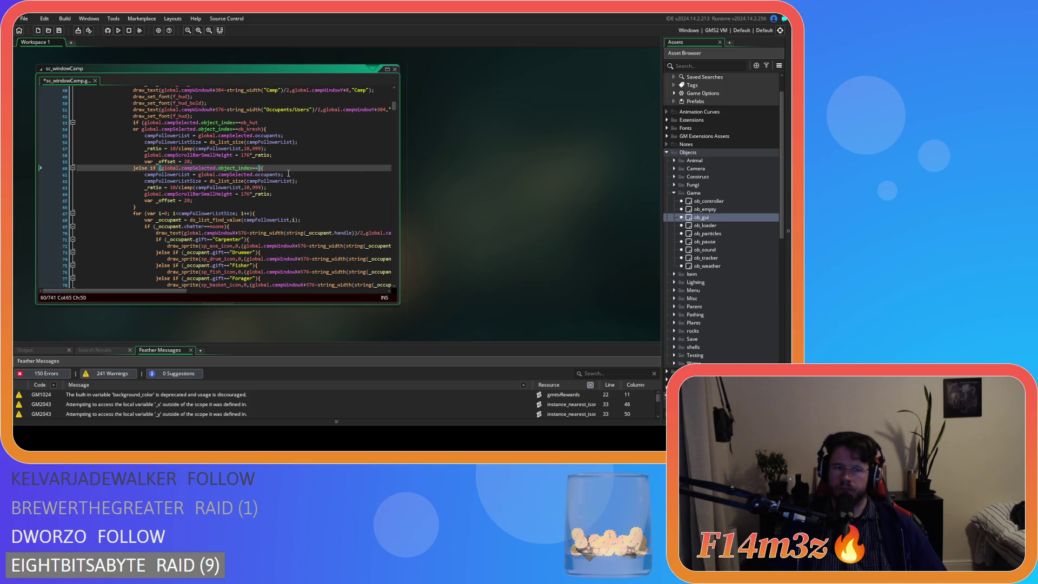
pyautogui.write('obme')
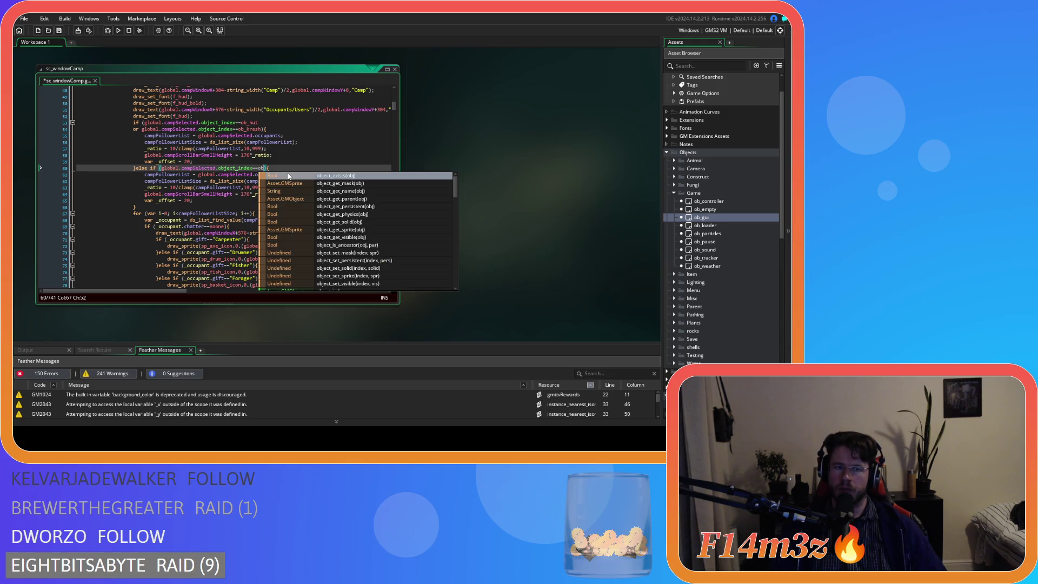
pyautogui.press('BackSpace')
pyautogui.press('BackSpace')
pyautogui.write('_obo')
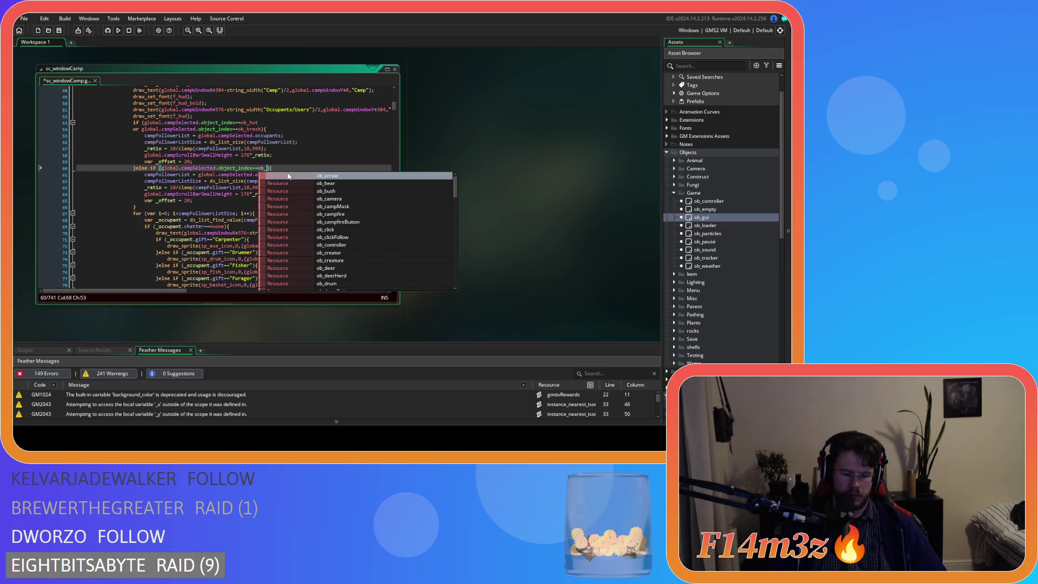
pyautogui.press('Return')
pyautogui.hotkey('ctrl', 's')
# Change the branch's list source from campSelected.occupants to global.worshippers and save.
pyautogui.click(233, 188)
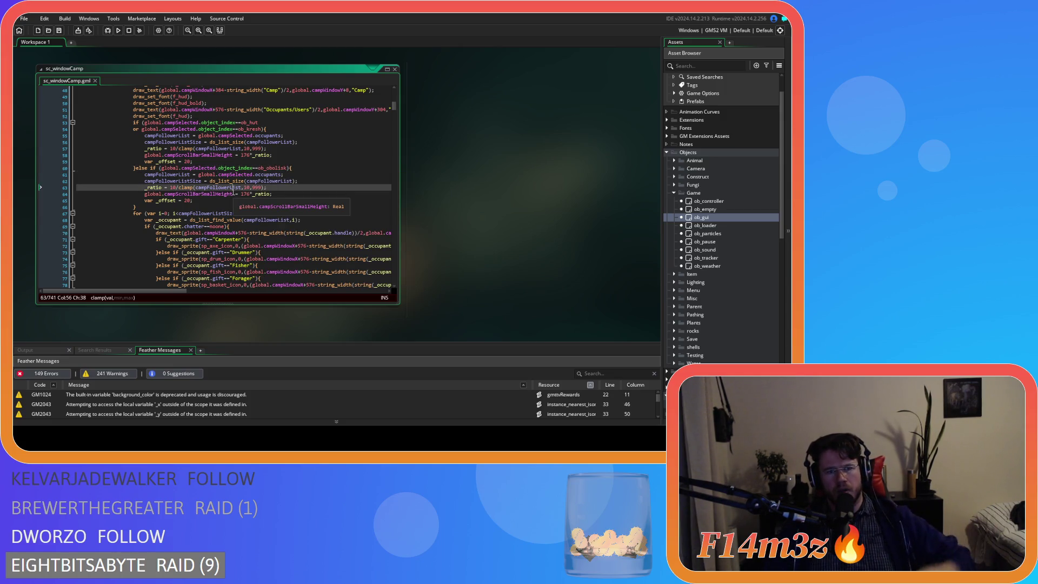
pyautogui.moveTo(228, 181)
pyautogui.moveTo(218, 175); pyautogui.dragTo(283, 178)
pyautogui.click(264, 174)
pyautogui.moveTo(219, 174); pyautogui.dragTo(282, 175)
pyautogui.write('worshippers')
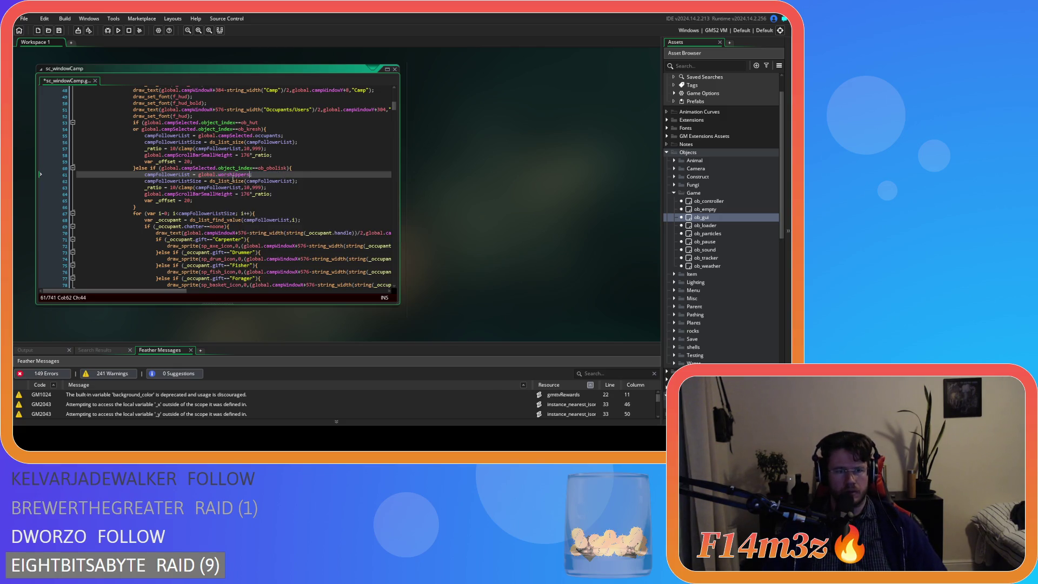
pyautogui.click(198, 174)
pyautogui.moveTo(198, 175); pyautogui.dragTo(256, 175)
pyautogui.hotkey('ctrl', 's')
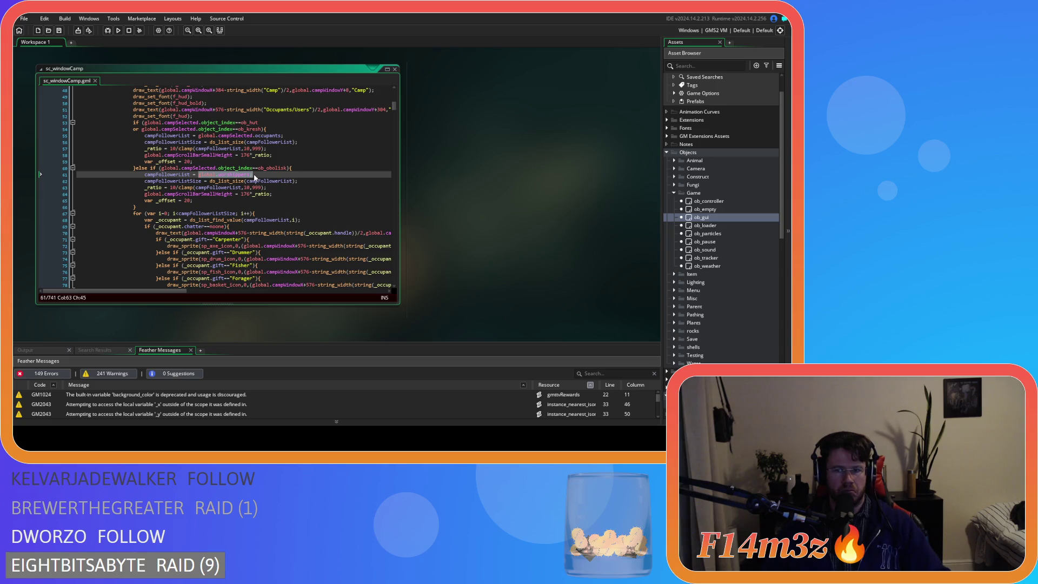
pyautogui.press('Down')
pyautogui.press('Down')
pyautogui.press('Down')
pyautogui.press('End')
pyautogui.click(279, 176)
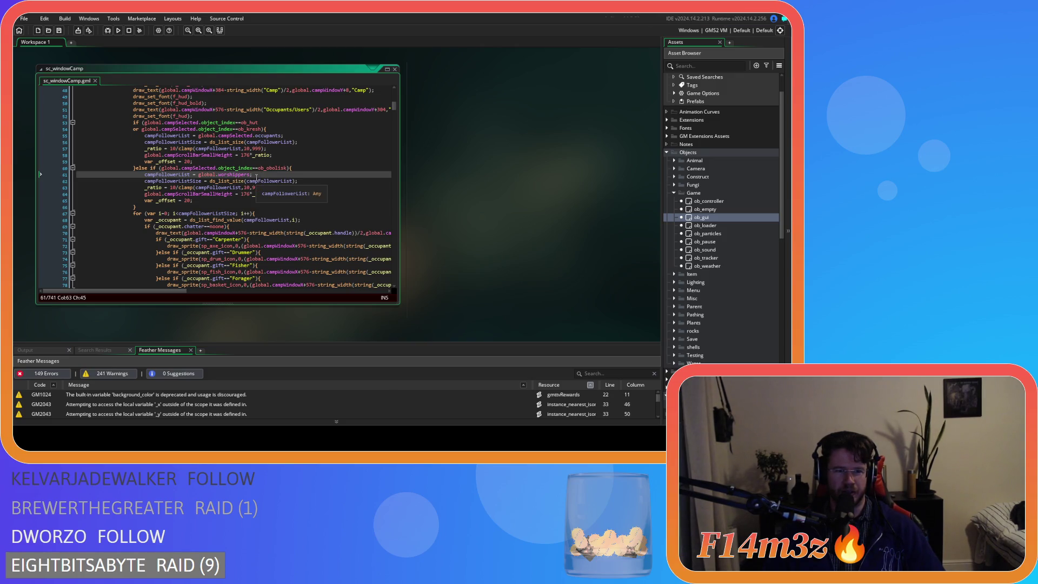
pyautogui.press('Left')
pyautogui.press('Left')
pyautogui.press('Left')
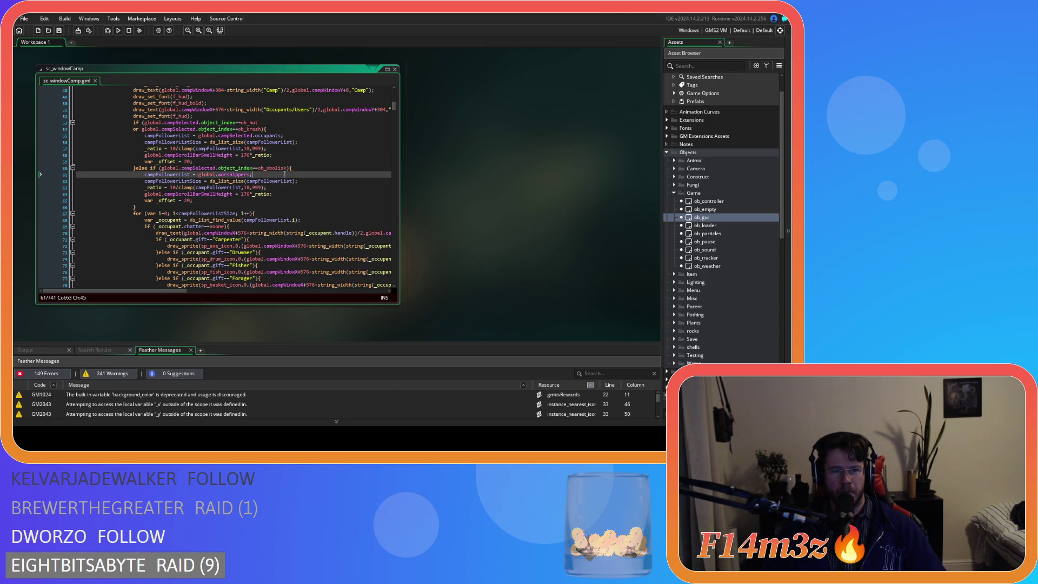
pyautogui.click(122, 200)
pyautogui.press('Down')
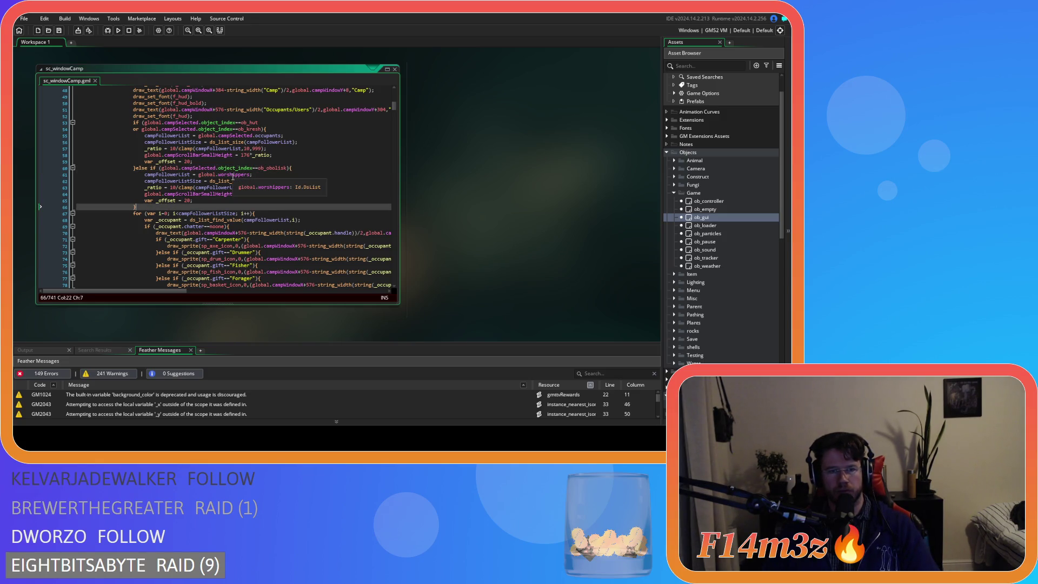
pyautogui.click(281, 194)
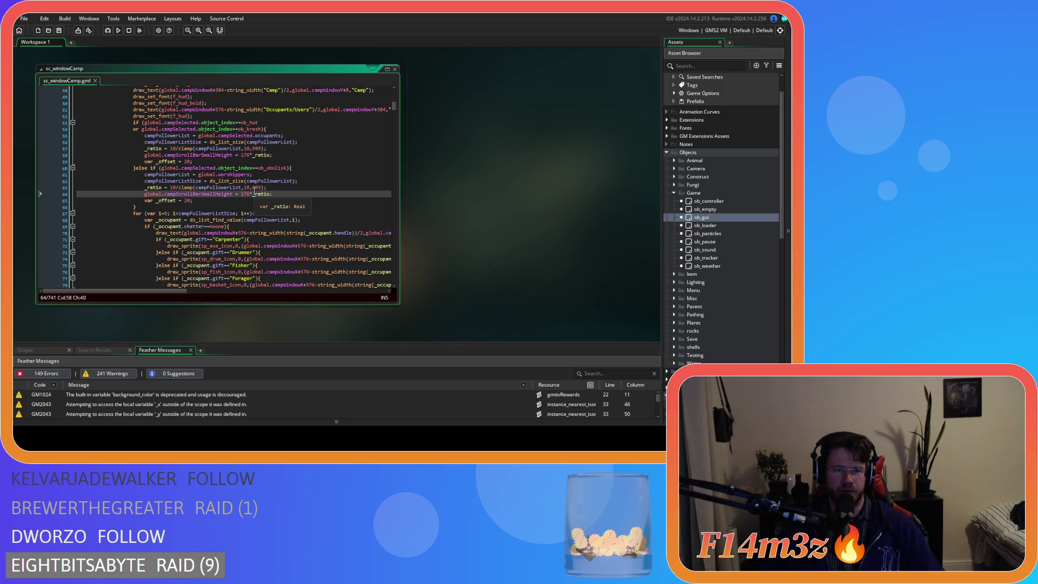
pyautogui.press('Down')
pyautogui.press('Down')
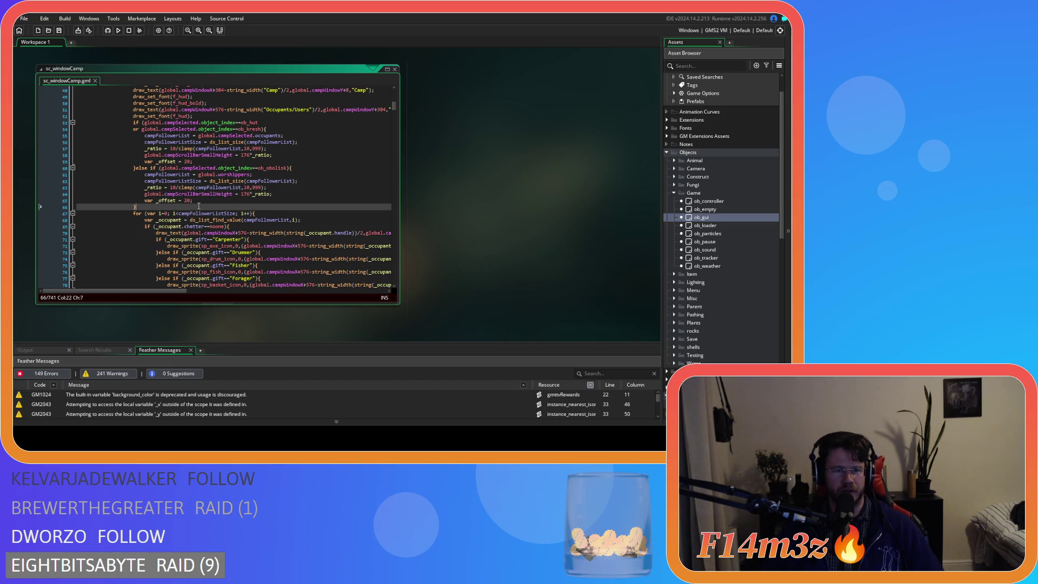
pyautogui.click(300, 168)
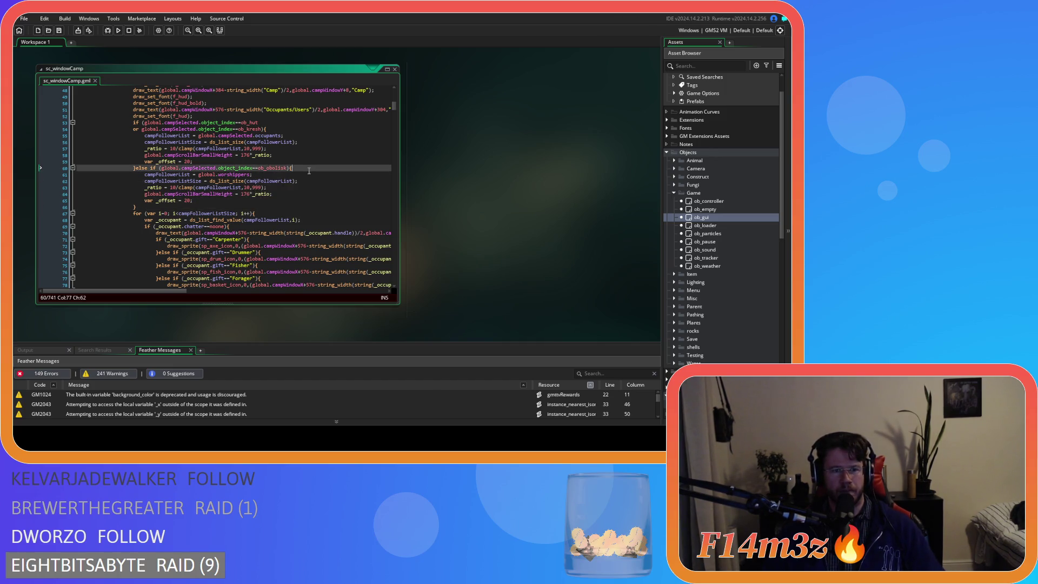
pyautogui.moveTo(218, 201); pyautogui.dragTo(150, 179)
pyautogui.click(266, 202)
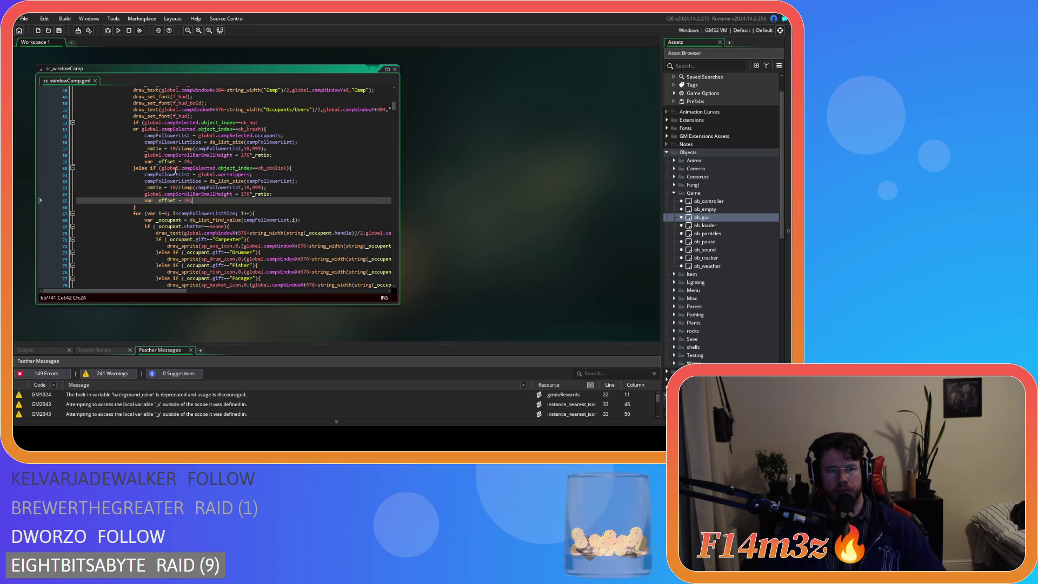
pyautogui.click(160, 168)
pyautogui.click(282, 188)
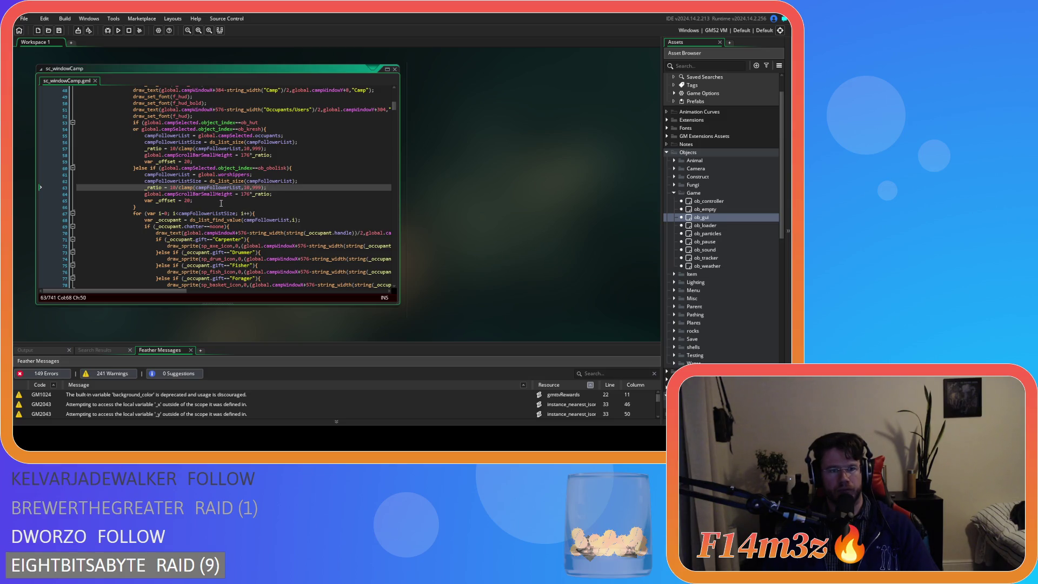
pyautogui.moveTo(136, 207); pyautogui.dragTo(135, 164)
# Duplicate the obolisk block and delete its line 66 condition to leave a plain else.
pyautogui.hotkey('ctrl', 'c')
pyautogui.press('Right')
pyautogui.hotkey('ctrl', 'v')
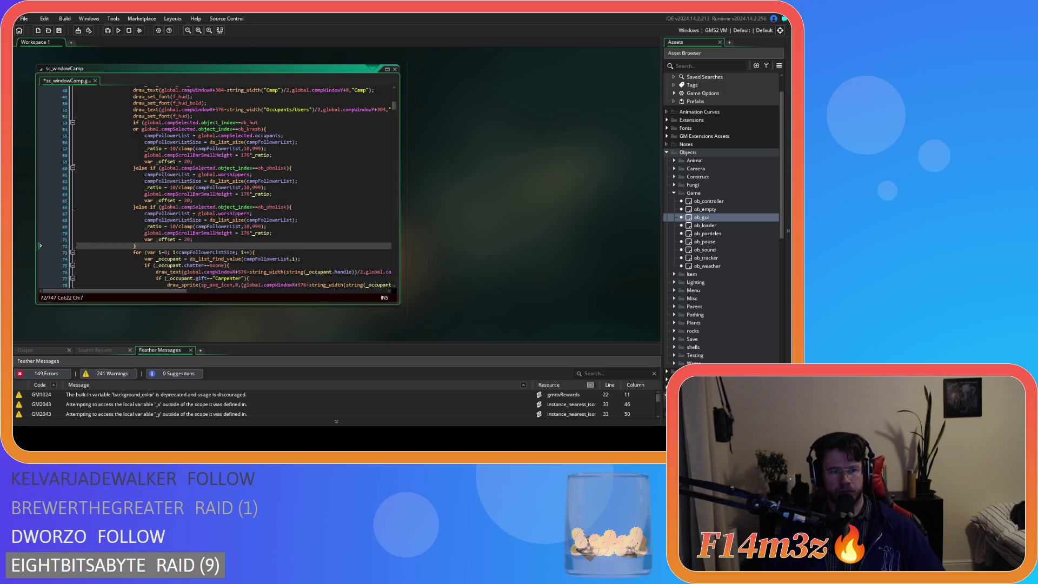
pyautogui.doubleClick(271, 207)
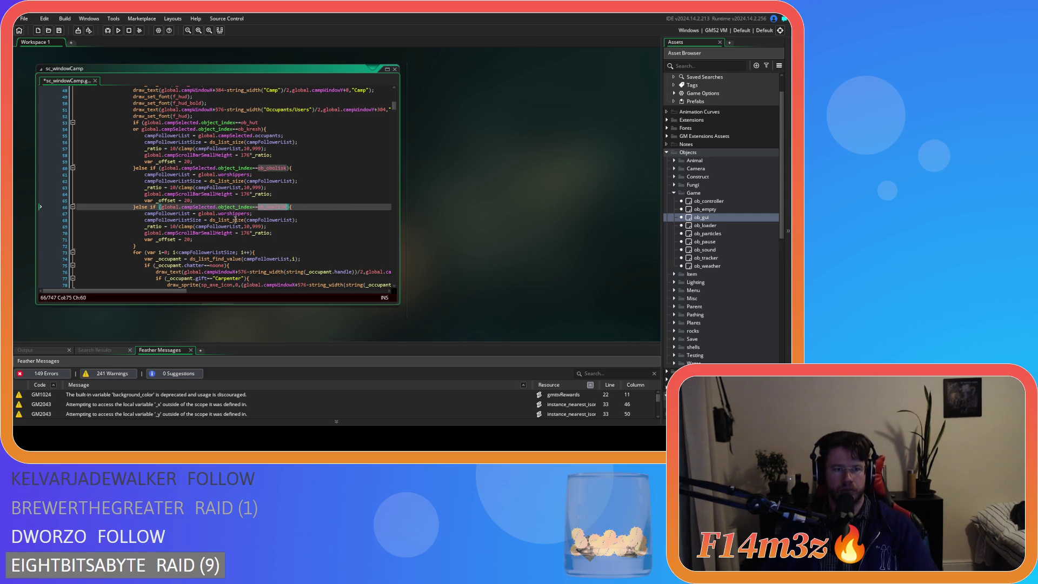
pyautogui.moveTo(150, 207); pyautogui.dragTo(291, 209)
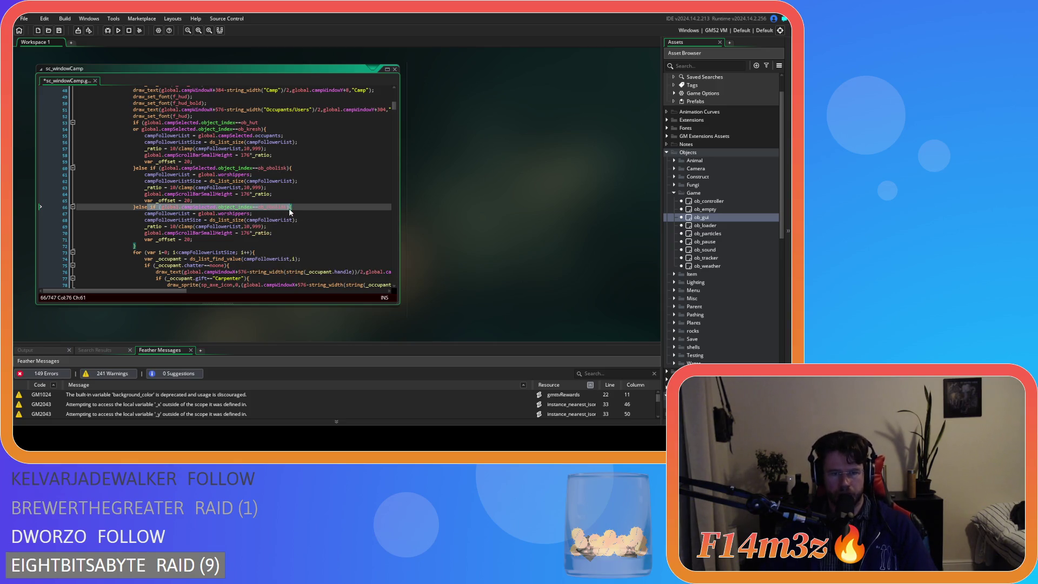
pyautogui.press('Delete')
pyautogui.hotkey('ctrl', 's')
pyautogui.click(240, 246)
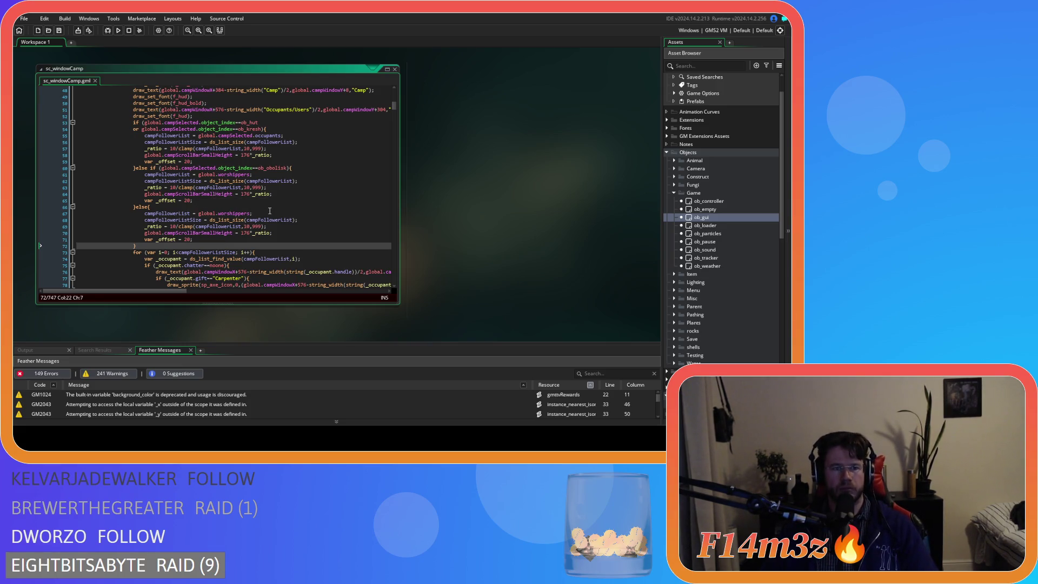
pyautogui.click(268, 213)
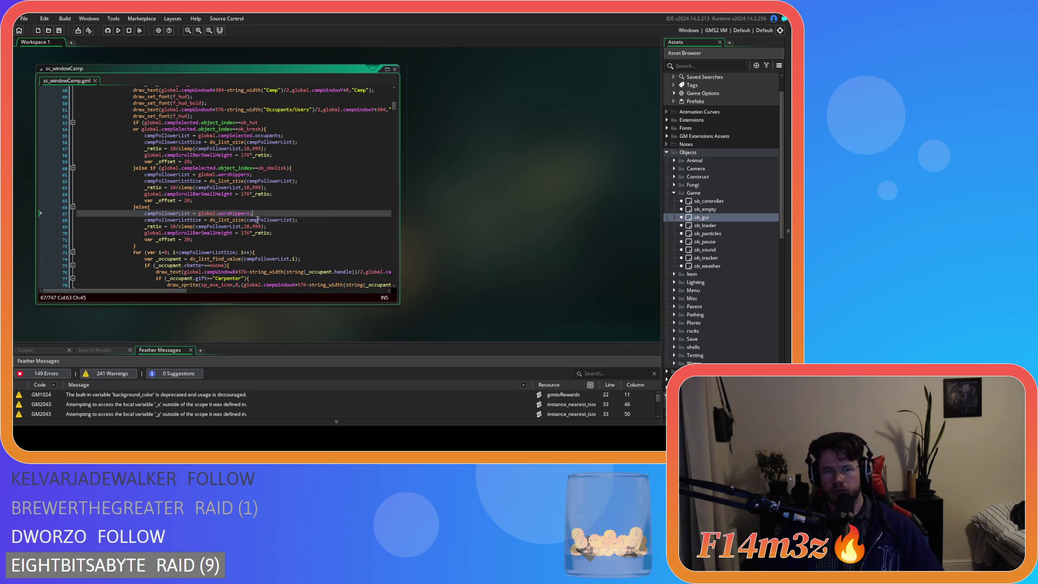
# Replace global.worshippers on line 67 with global.campSelected.users and save.
pyautogui.doubleClick(228, 214)
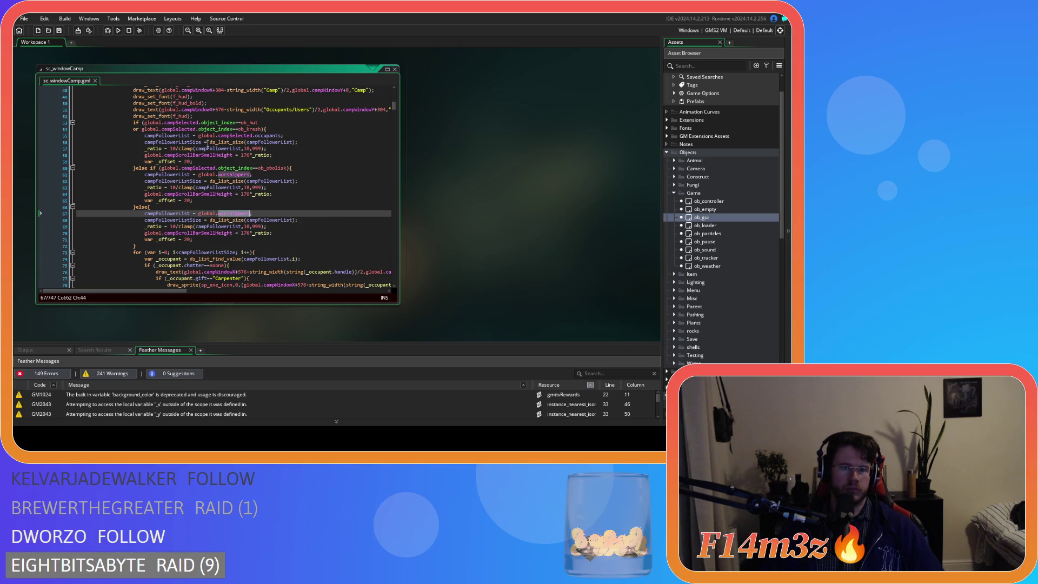
pyautogui.click(196, 136)
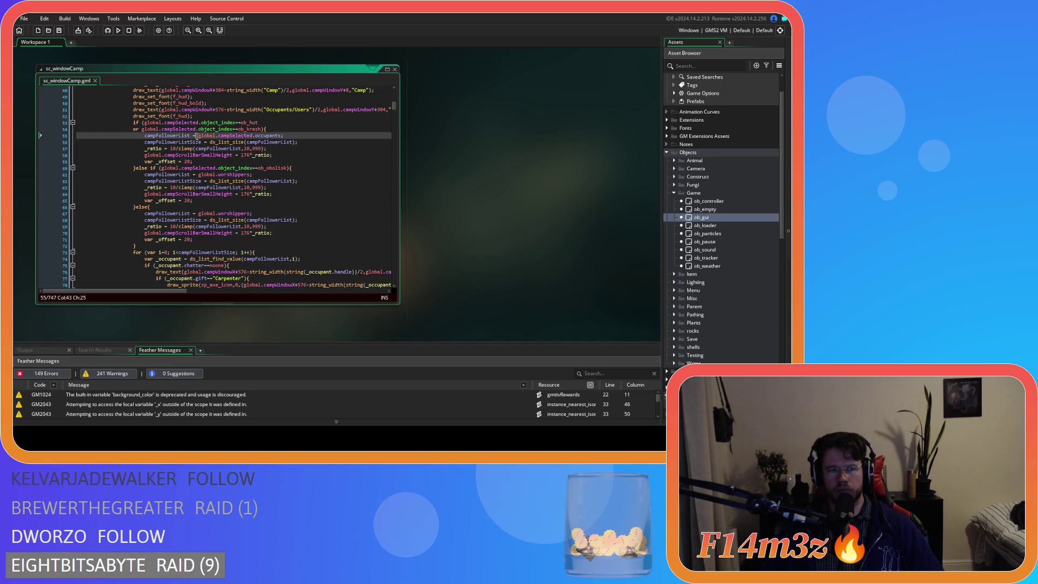
pyautogui.moveTo(198, 136); pyautogui.dragTo(281, 138)
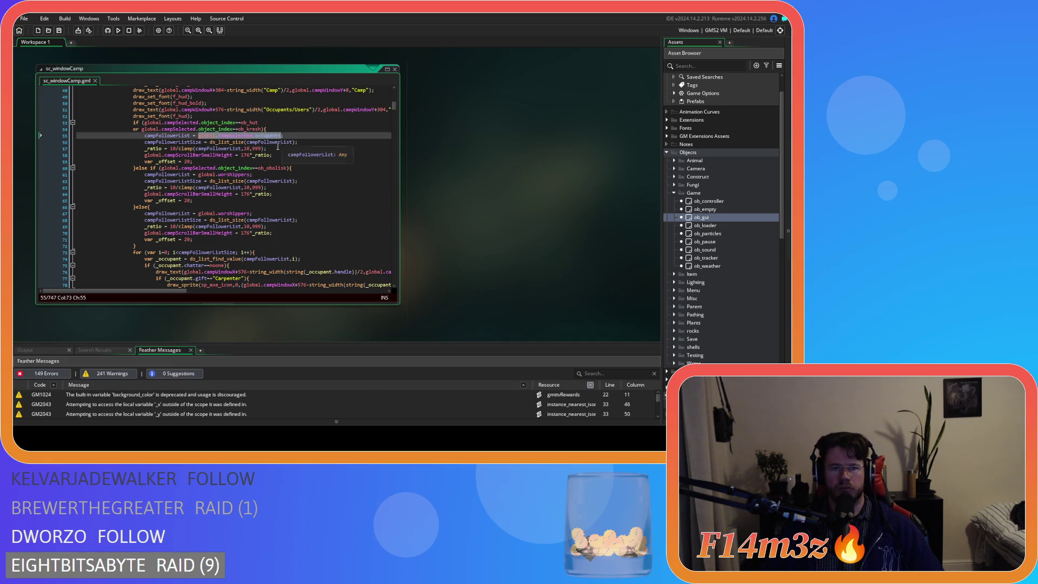
pyautogui.click(199, 214)
pyautogui.hotkey('ctrl', 'v')
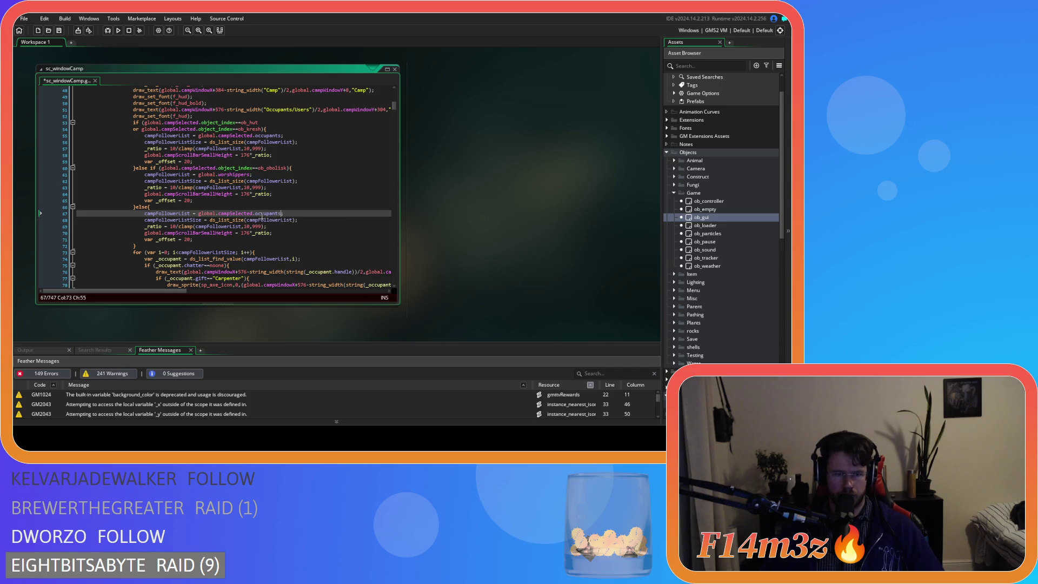
pyautogui.doubleClick(259, 213)
pyautogui.write('users')
pyautogui.hotkey('ctrl', 's')
# Look over the edited script, then build and run the game.
pyautogui.click(299, 220)
pyautogui.scroll(-7, 281, 242)
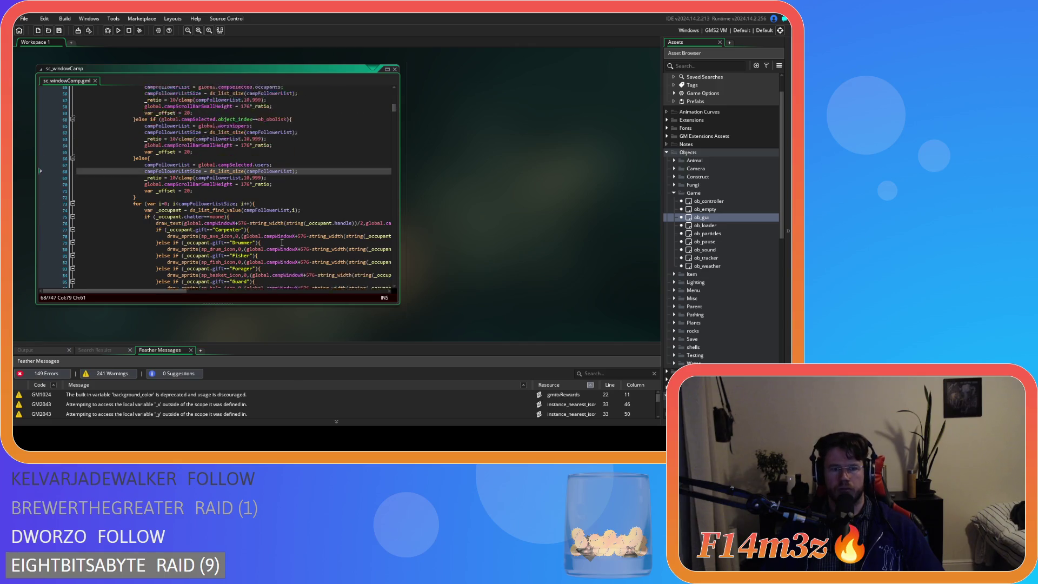
pyautogui.scroll(-1, 282, 242)
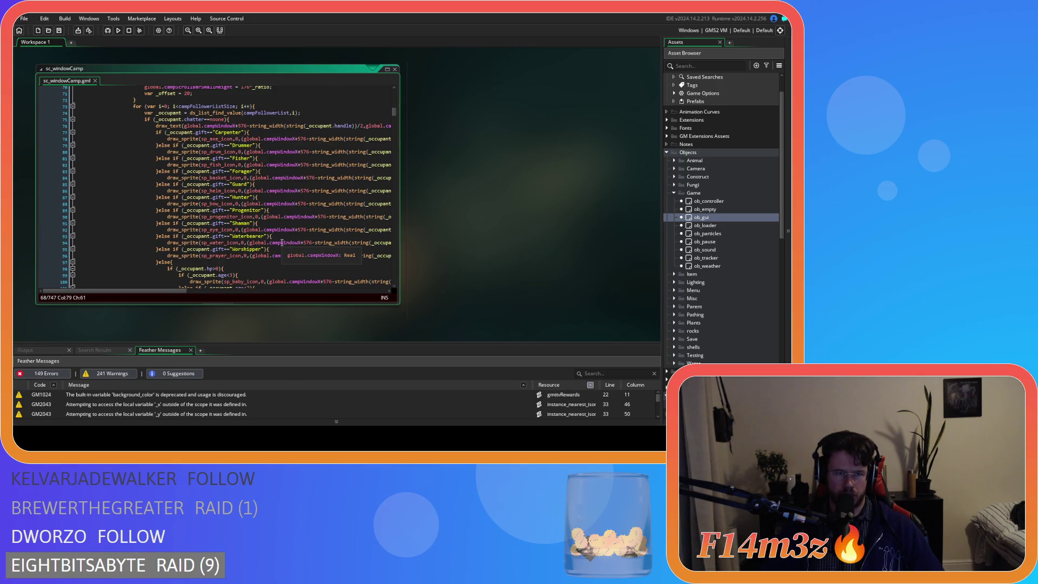
pyautogui.scroll(5, 282, 242)
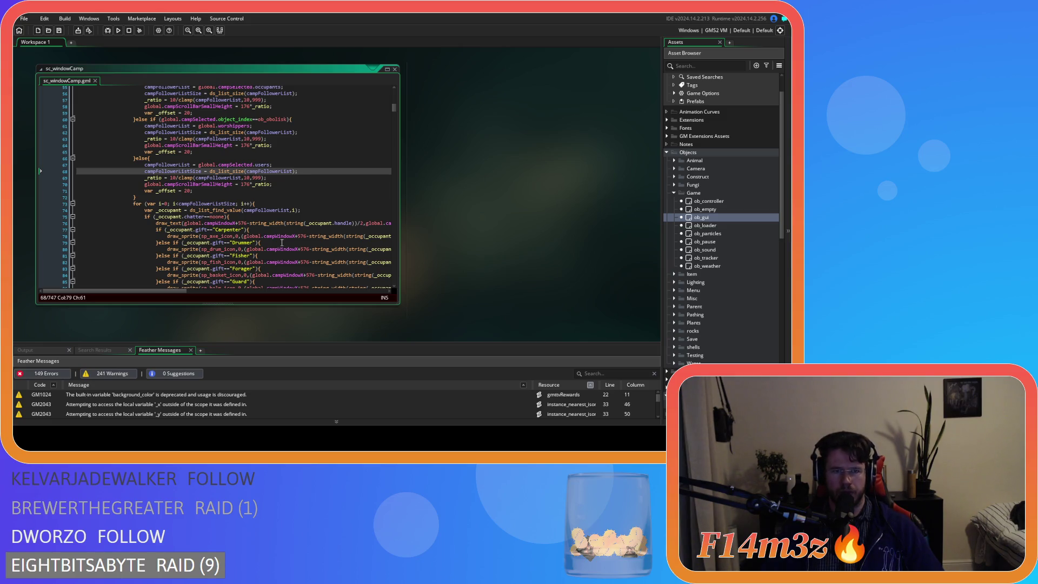
pyautogui.scroll(3, 282, 242)
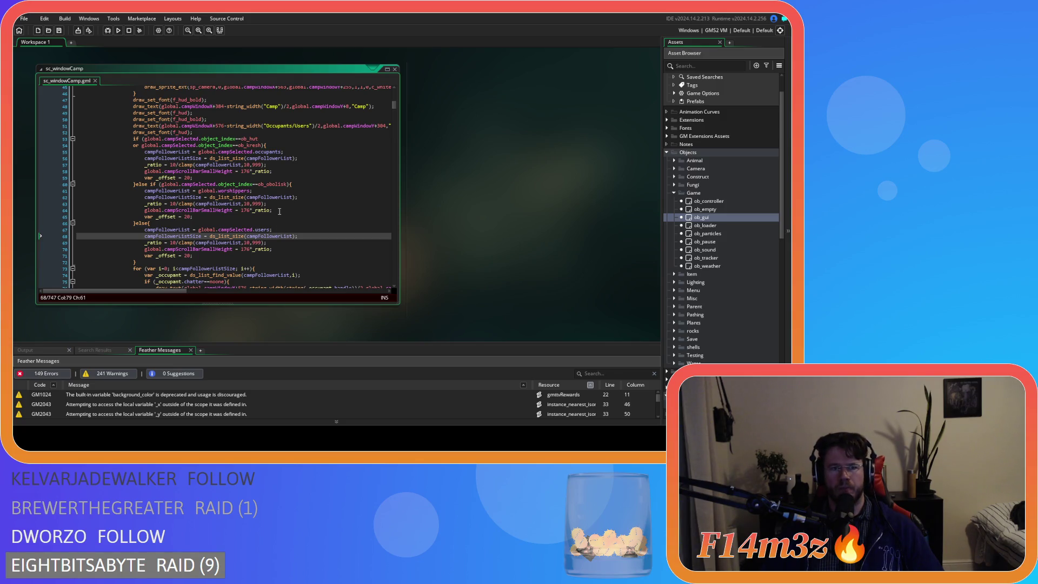
pyautogui.scroll(-20, 280, 214)
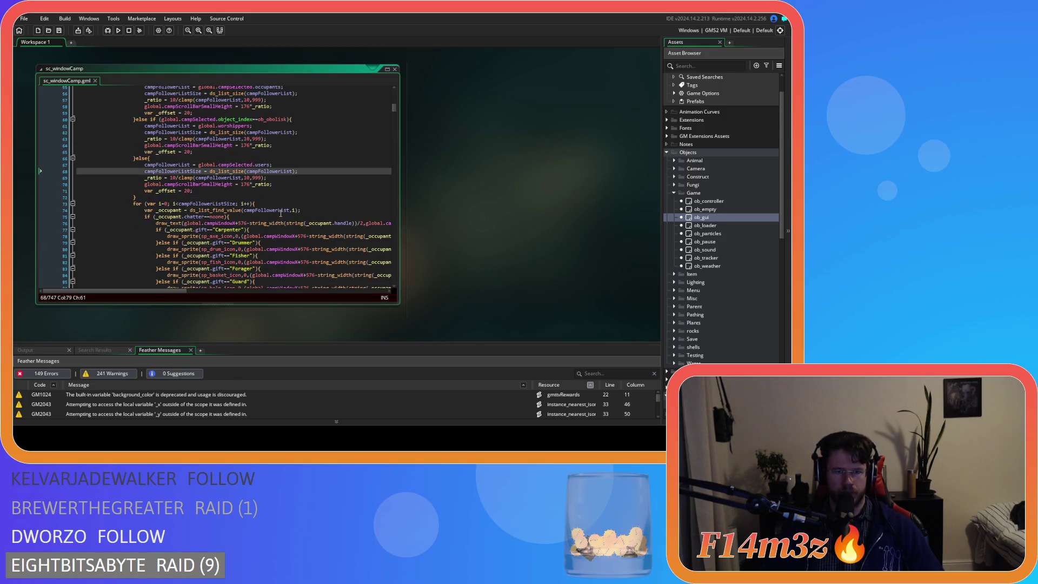
pyautogui.scroll(-6, 280, 214)
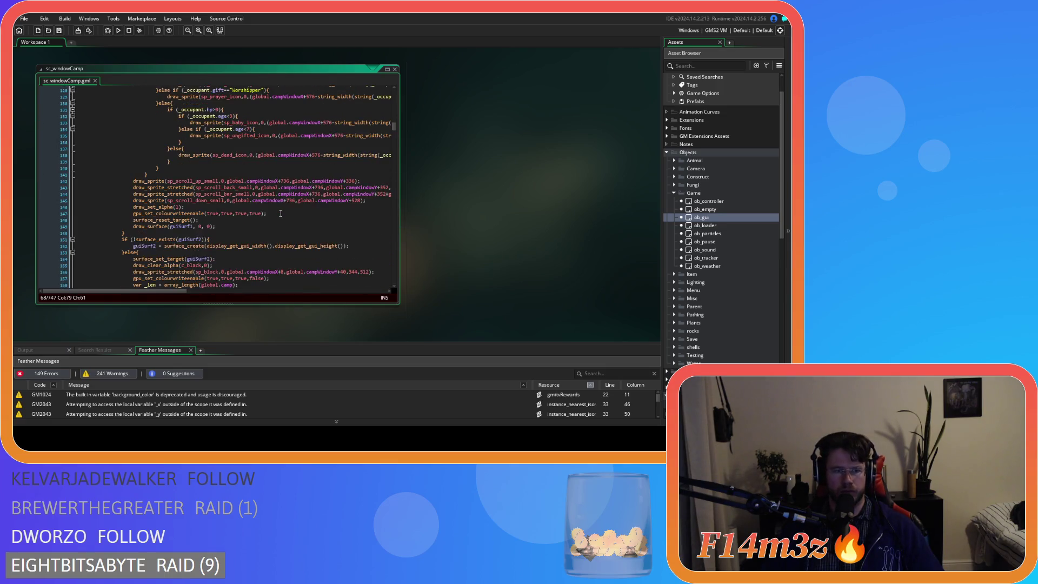
pyautogui.scroll(7, 248, 216)
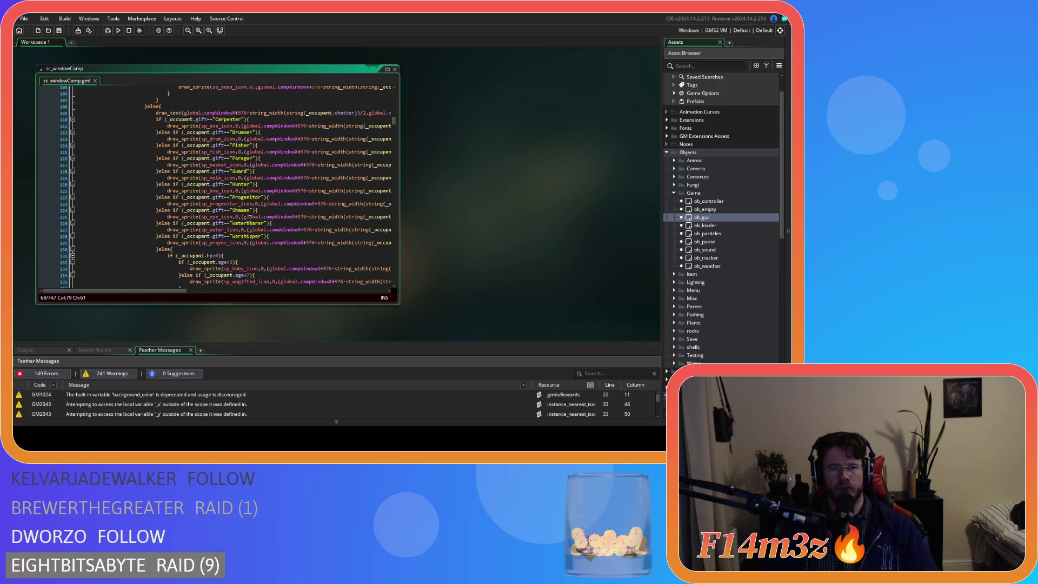
pyautogui.press('F5')
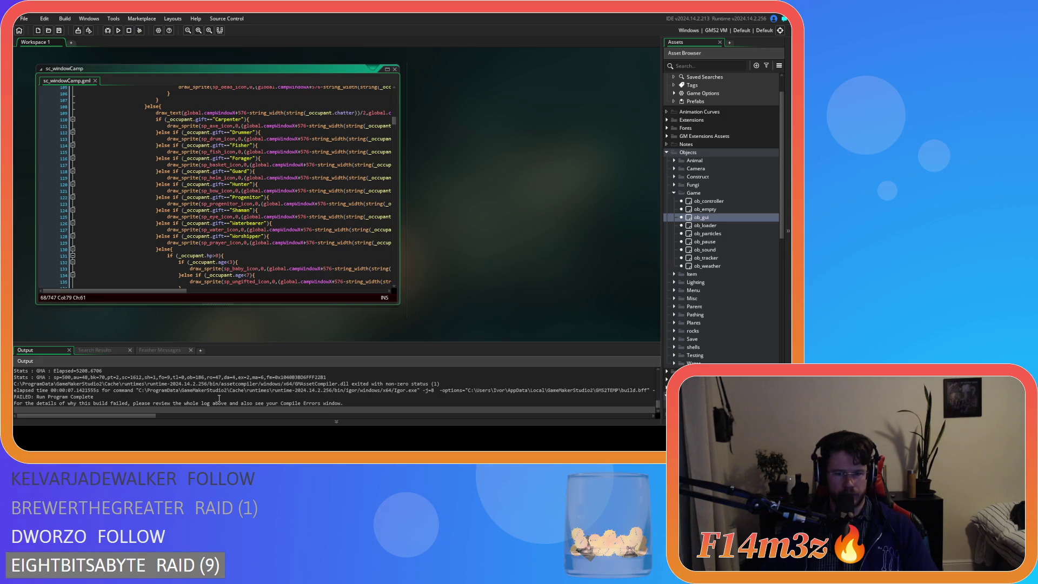
# Rebuild the game and inspect the sc_windowCamp line 746 compile error at the script's end.
pyautogui.scroll(1, 219, 399)
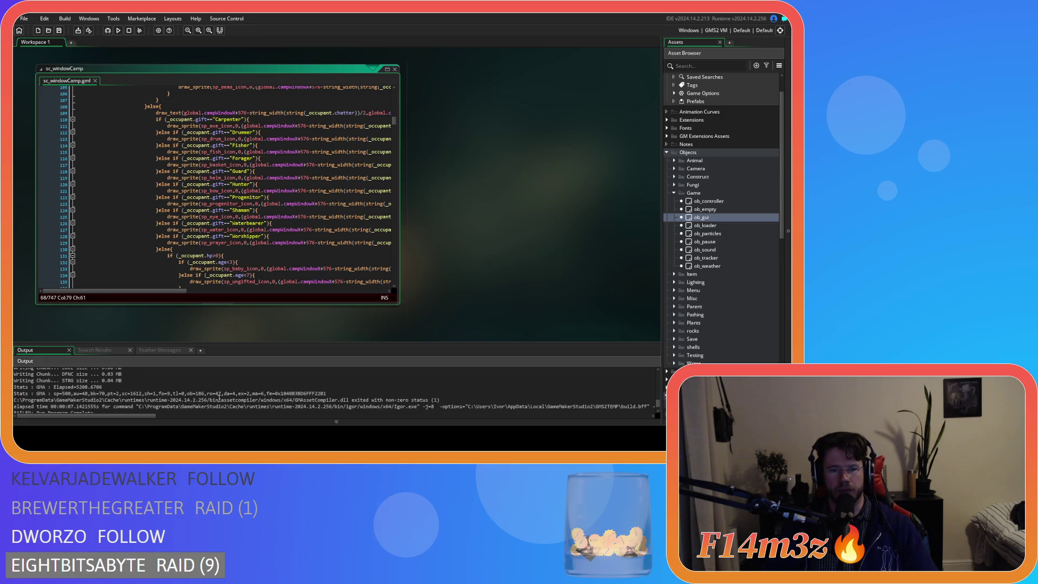
pyautogui.press('F5')
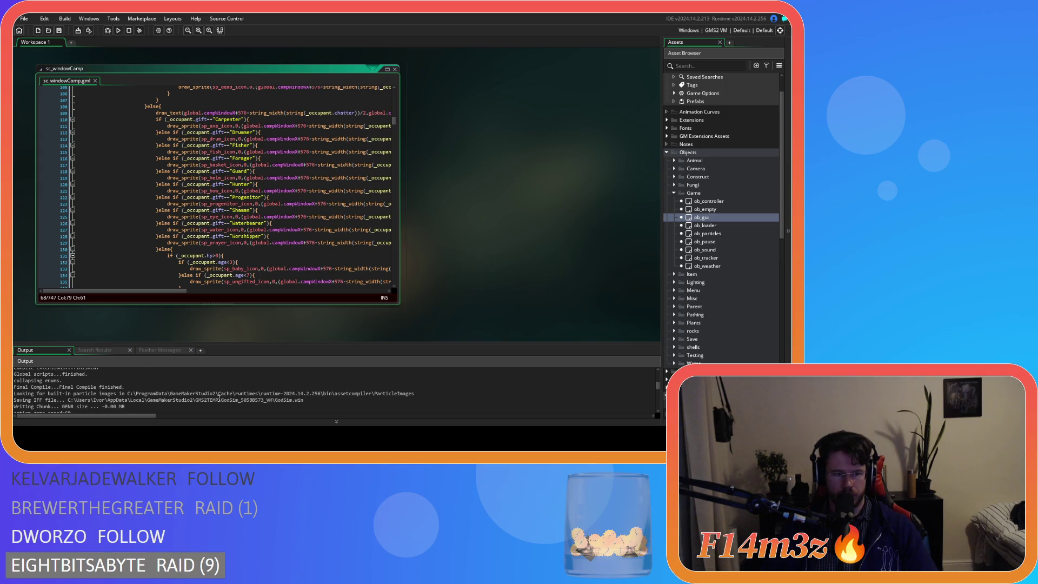
pyautogui.click(203, 404)
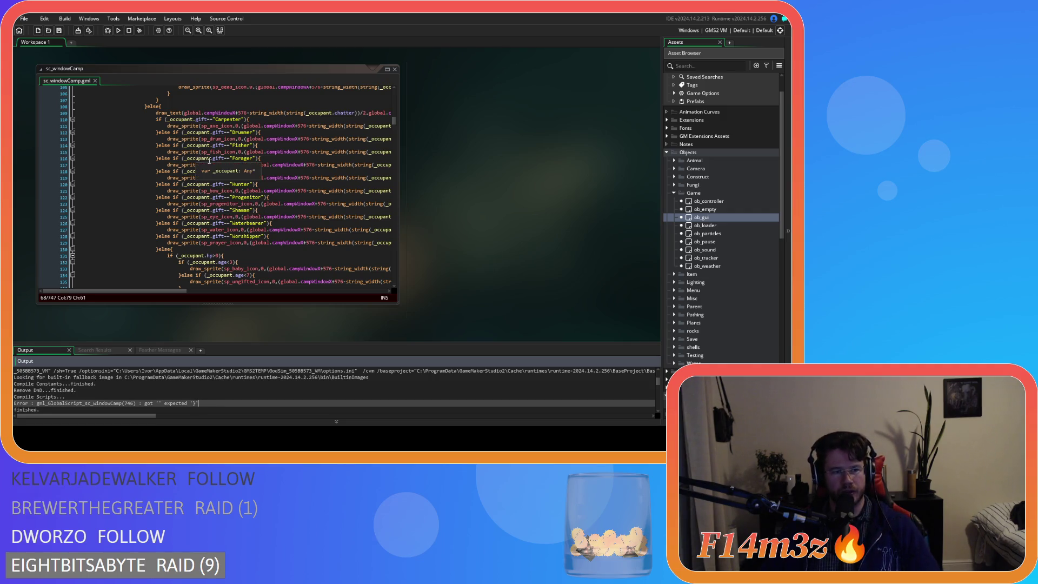
pyautogui.click(209, 160)
pyautogui.moveTo(394, 120); pyautogui.dragTo(375, 281)
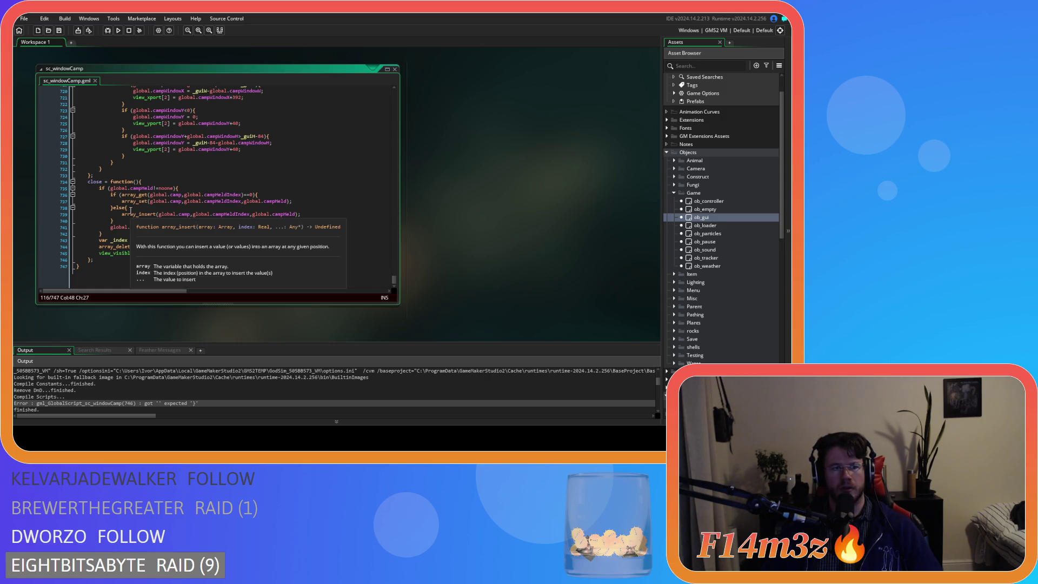
pyautogui.click(80, 264)
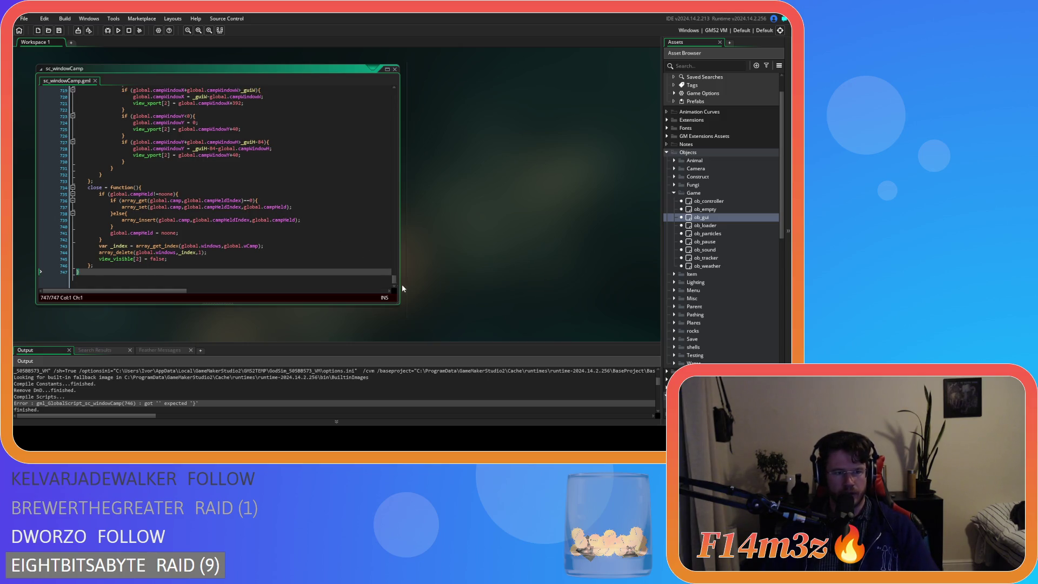
pyautogui.moveTo(394, 280)
pyautogui.mouseDown()
pyautogui.moveTo(381, 79)
pyautogui.moveTo(382, 96)
pyautogui.mouseUp()
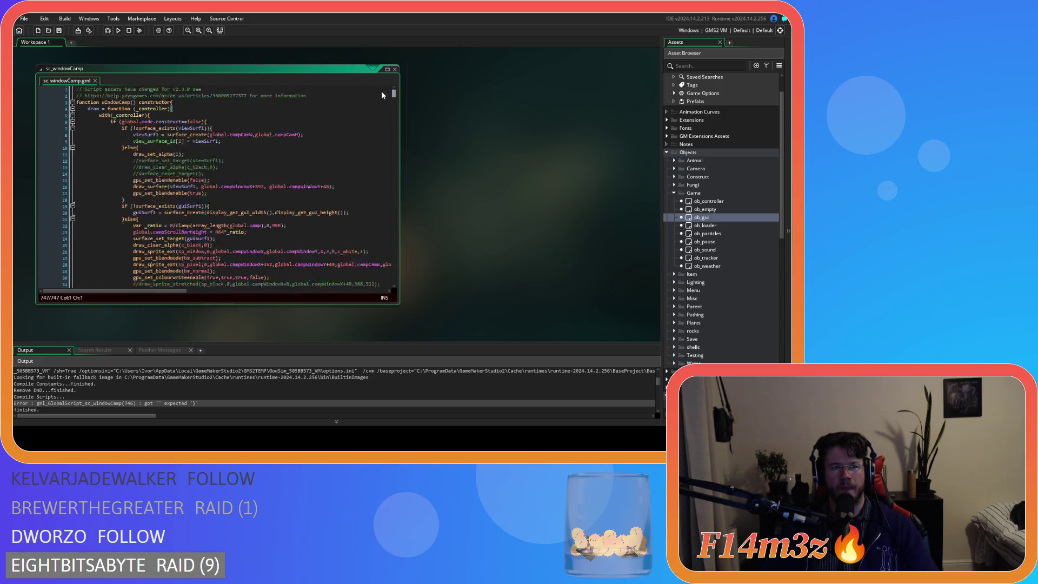
pyautogui.click(155, 116)
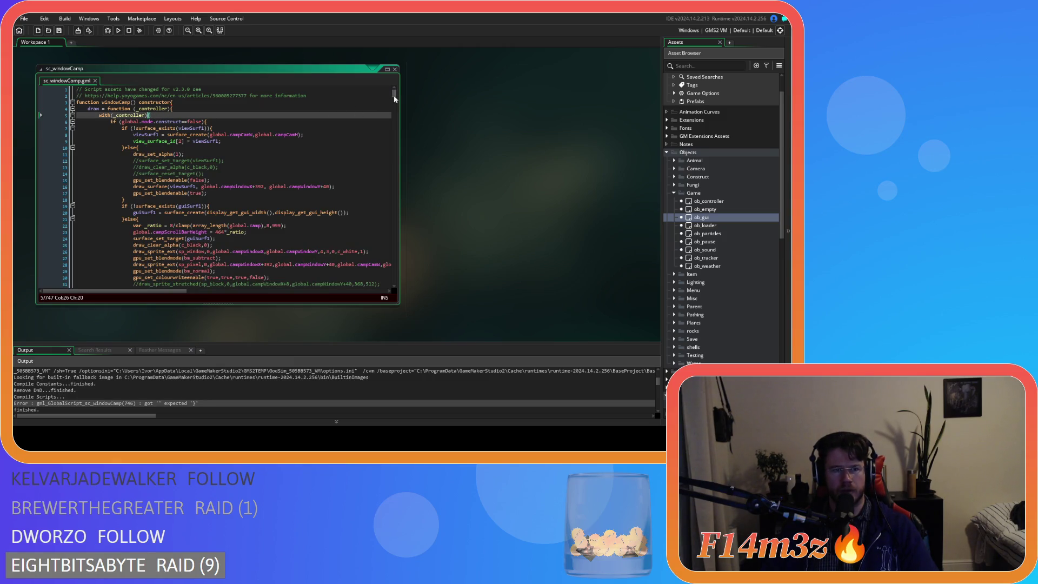
pyautogui.scroll(-15, 183, 180)
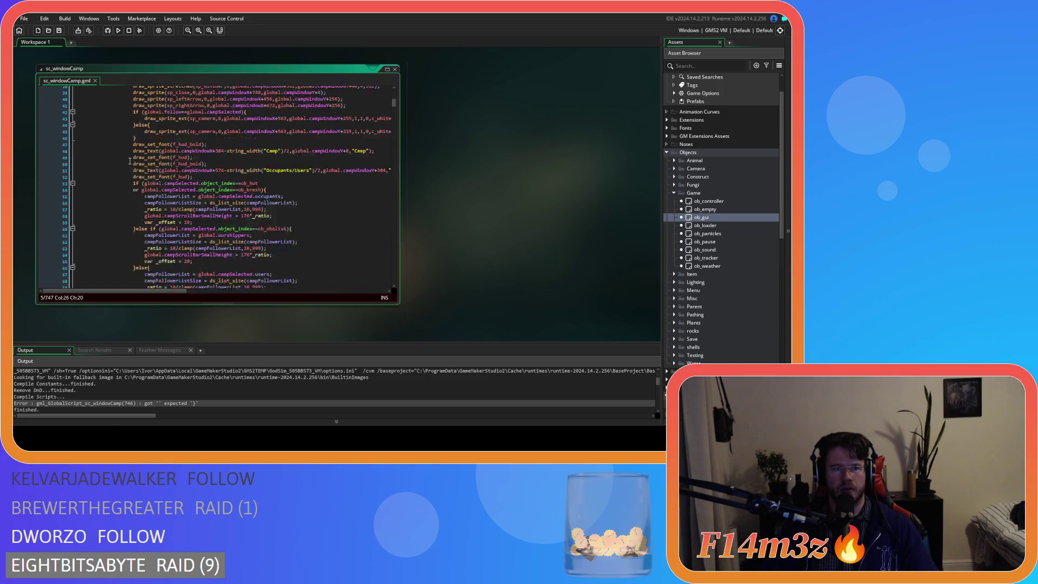
pyautogui.scroll(-20, 129, 160)
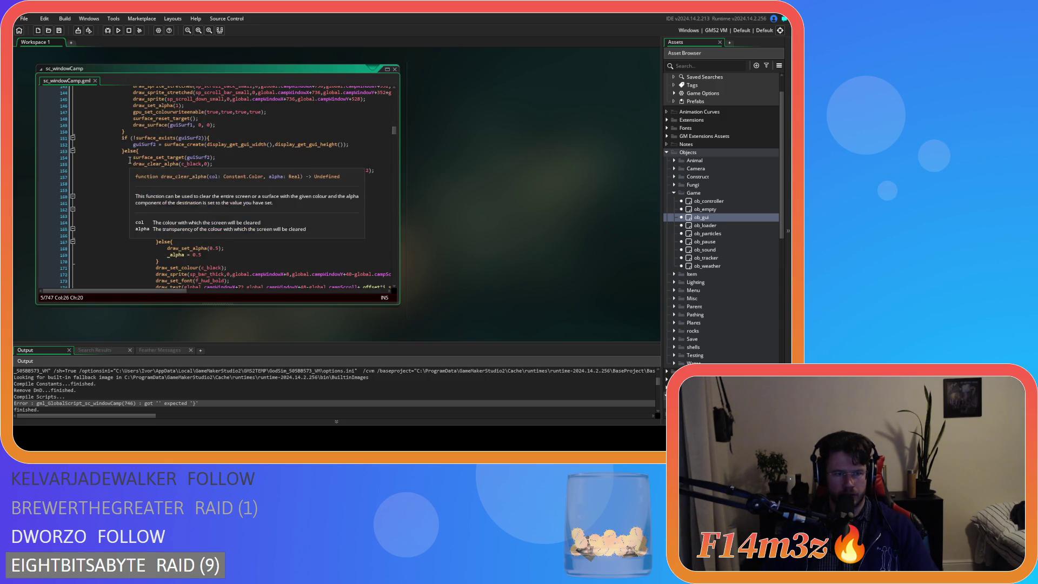
pyautogui.scroll(-20, 161, 169)
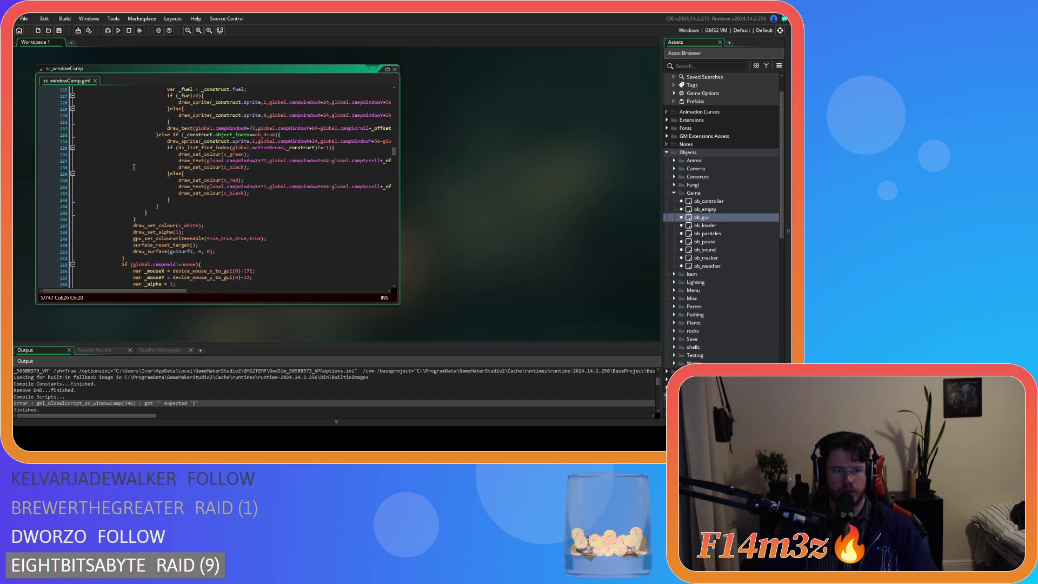
pyautogui.scroll(-20, 134, 167)
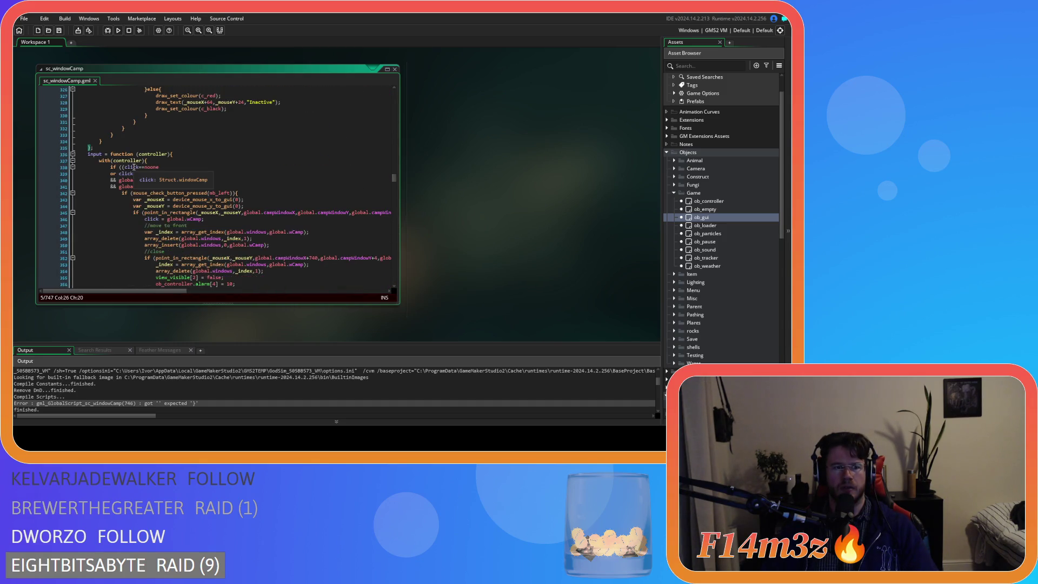
pyautogui.scroll(1, 130, 169)
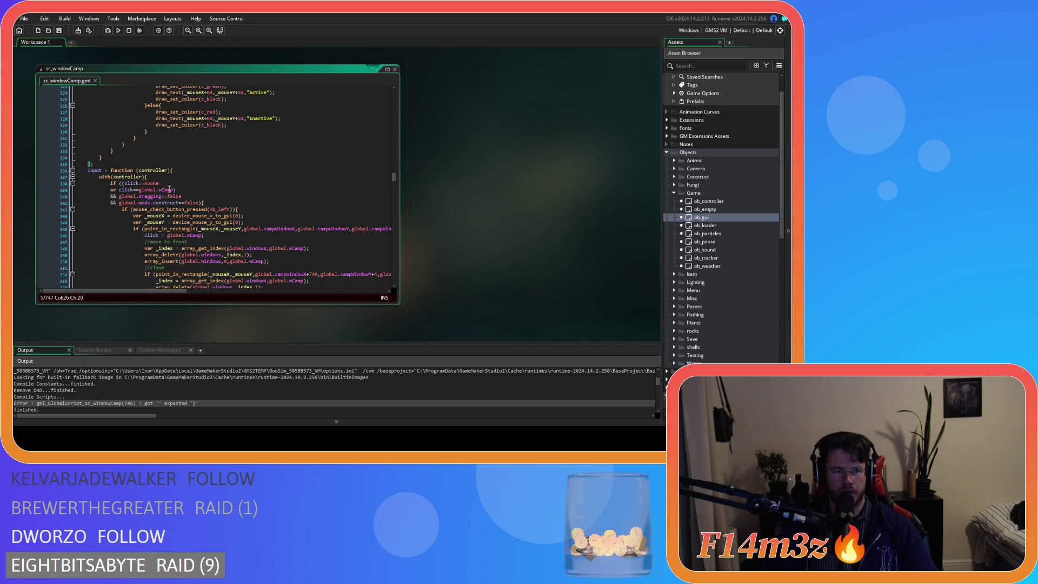
pyautogui.moveTo(394, 180); pyautogui.dragTo(391, 89)
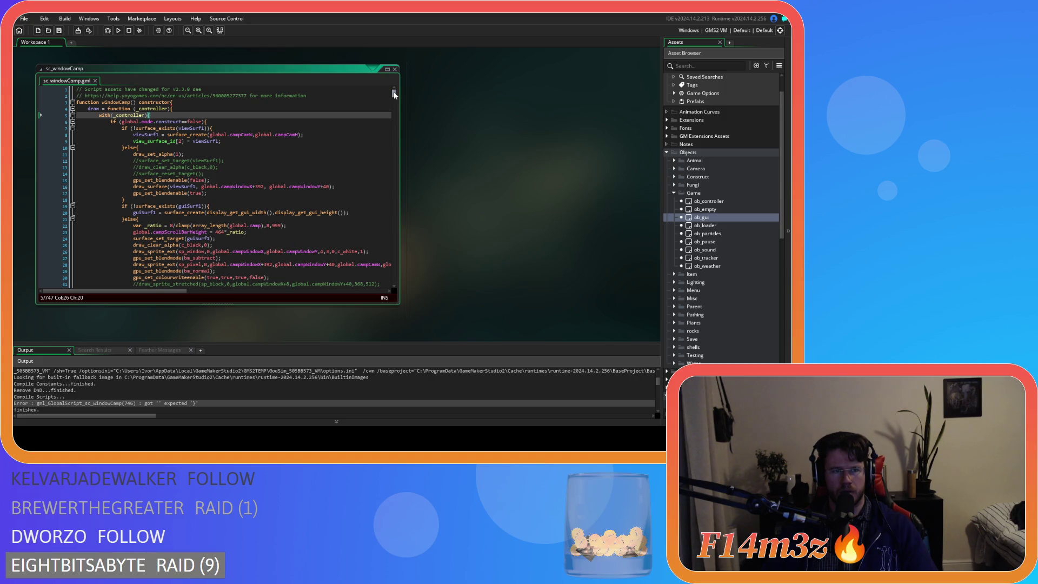
pyautogui.moveTo(395, 96)
pyautogui.mouseDown()
pyautogui.moveTo(383, 173)
pyautogui.moveTo(380, 105)
pyautogui.mouseUp()
pyautogui.click(313, 161)
pyautogui.click(300, 144)
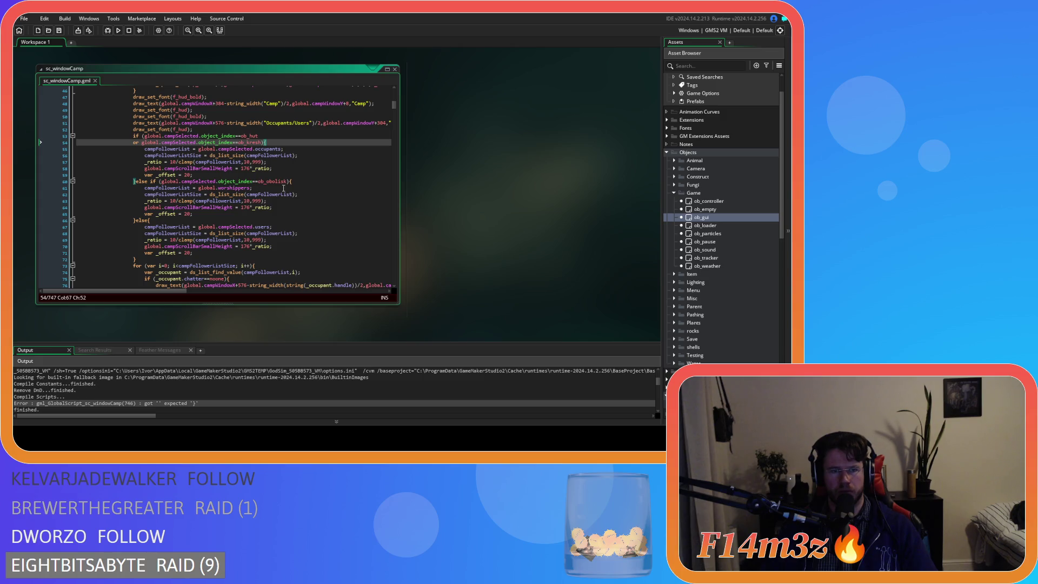
pyautogui.scroll(-4, 234, 179)
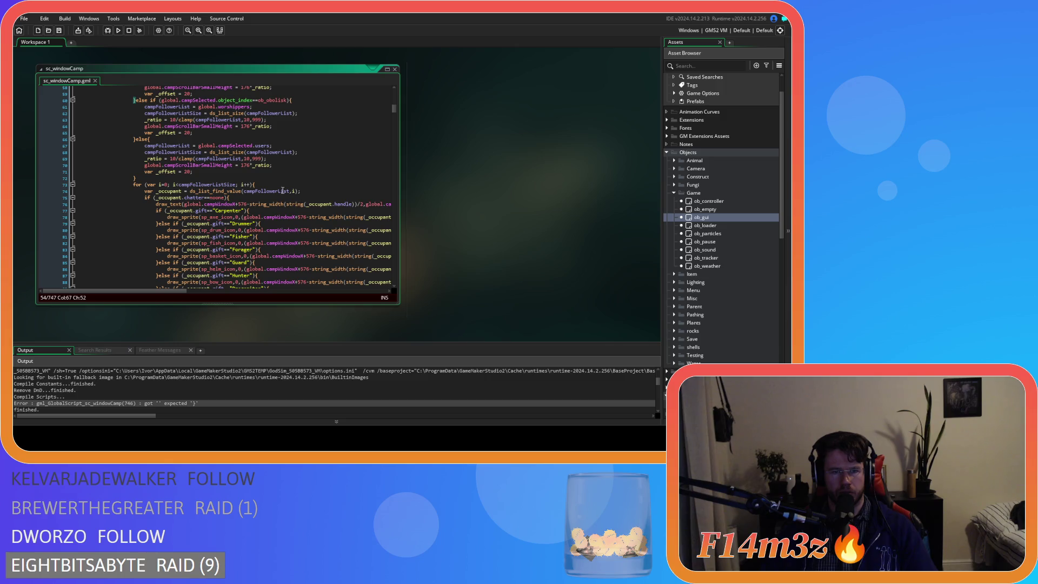
pyautogui.scroll(-13, 257, 181)
pyautogui.scroll(9, 252, 183)
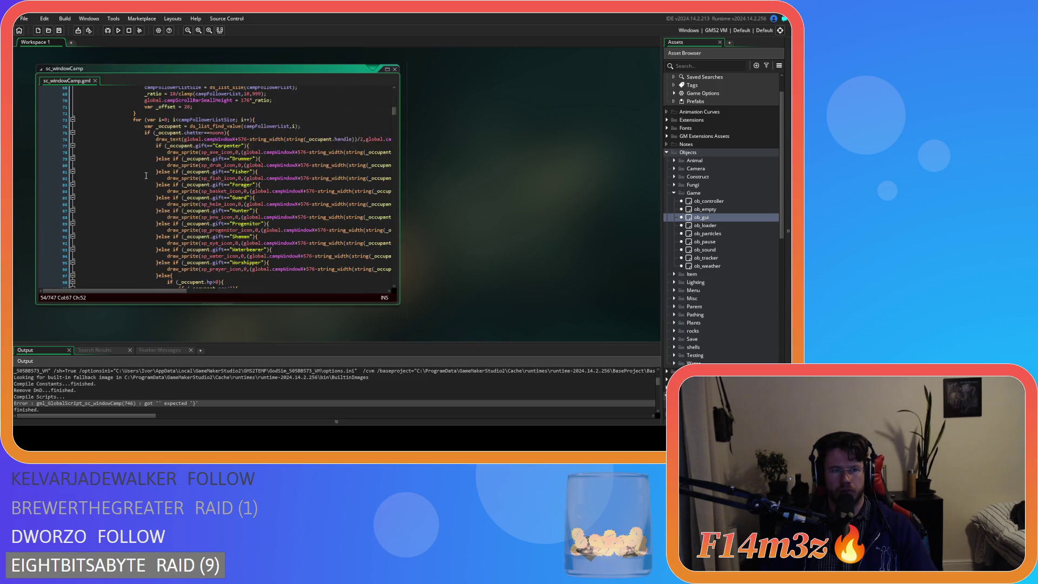
pyautogui.click(231, 133)
pyautogui.scroll(-12, 232, 133)
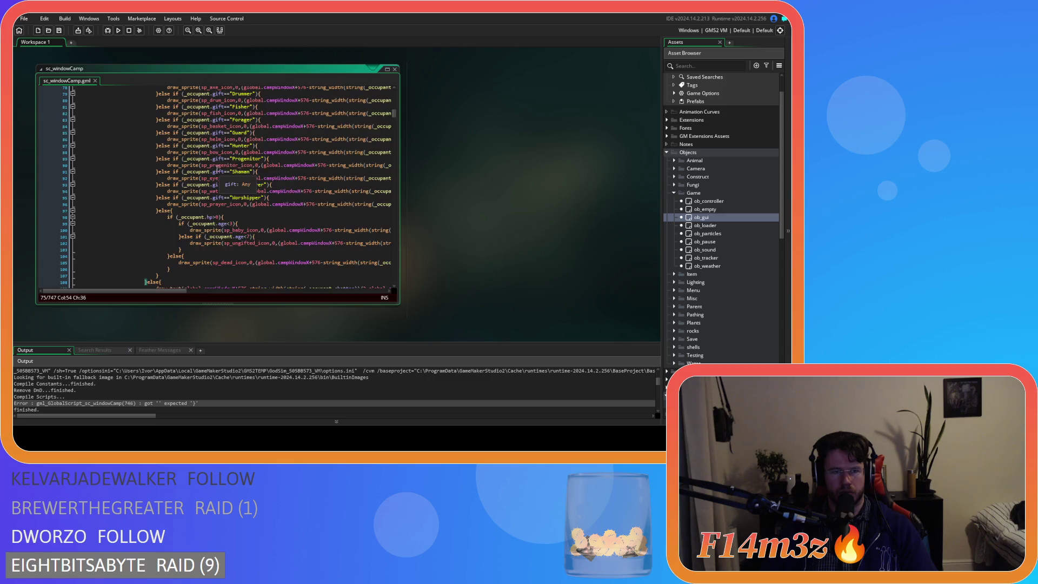
pyautogui.click(162, 119)
pyautogui.press('Left')
pyautogui.scroll(-8, 163, 119)
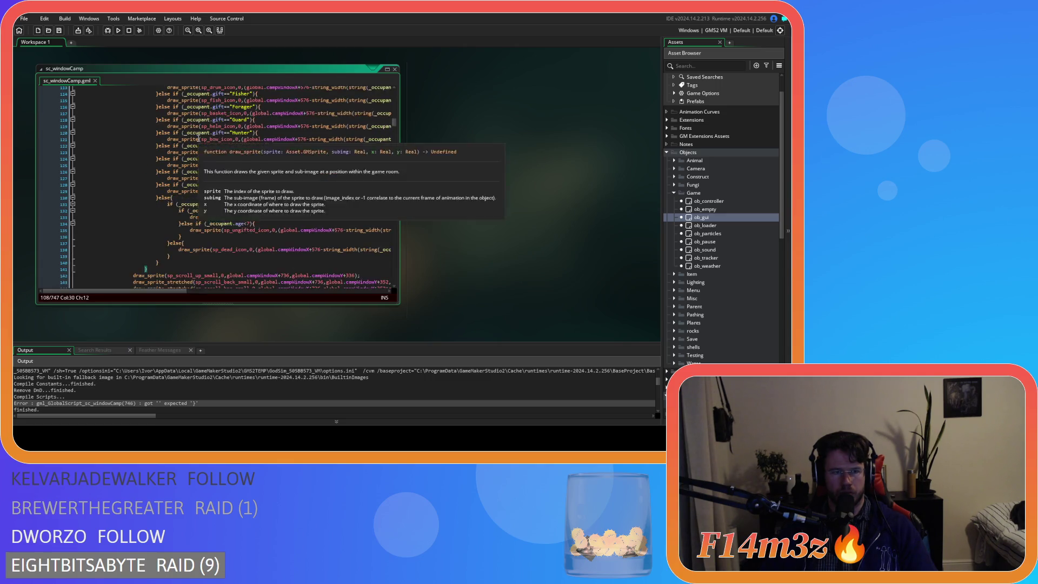
pyautogui.click(135, 248)
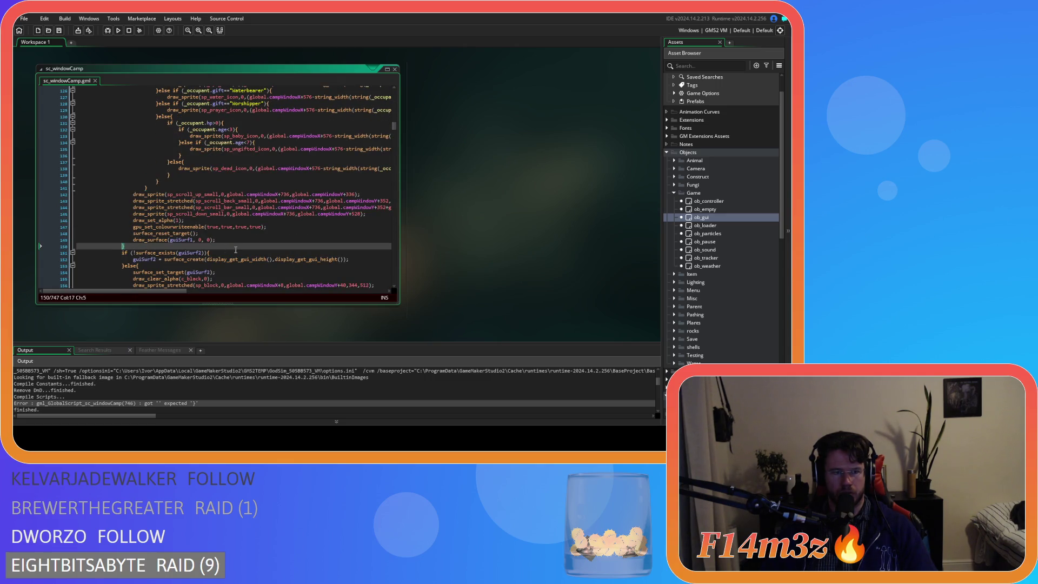
pyautogui.scroll(-3, 135, 248)
pyautogui.scroll(20, 194, 240)
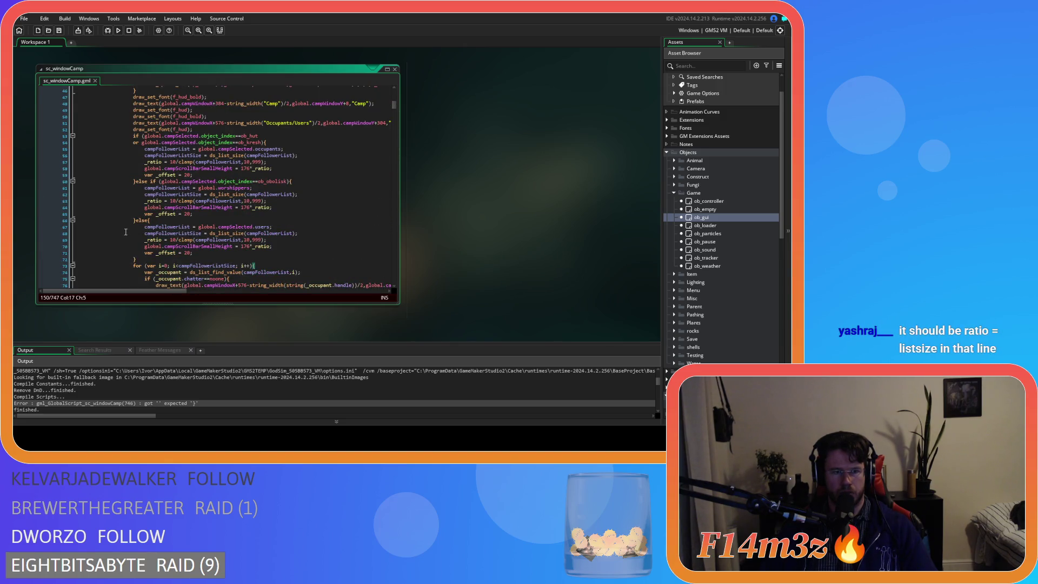
pyautogui.scroll(3, 162, 211)
pyautogui.click(299, 190)
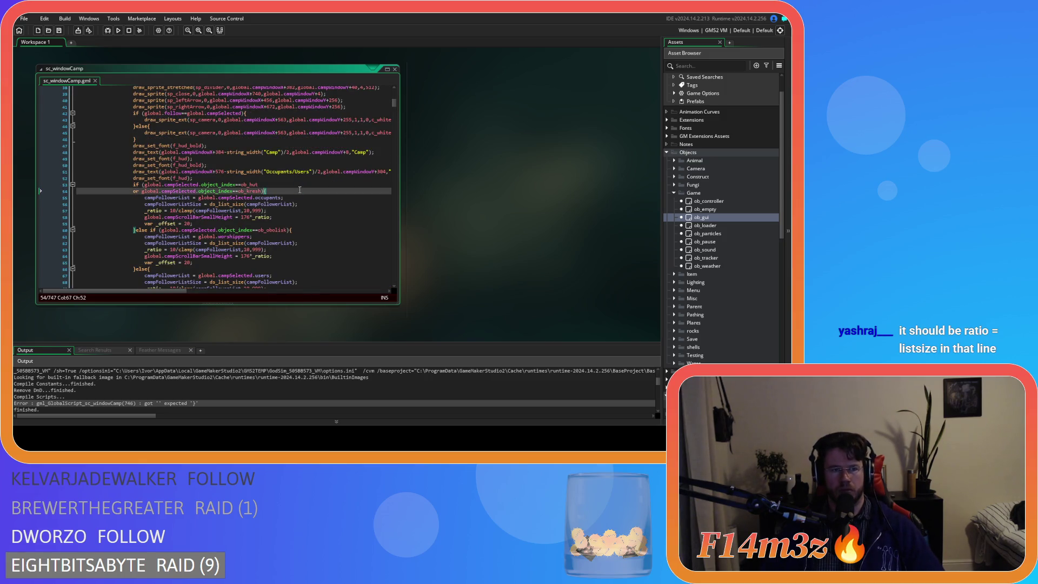
pyautogui.scroll(-9, 222, 212)
pyautogui.scroll(-8, 224, 210)
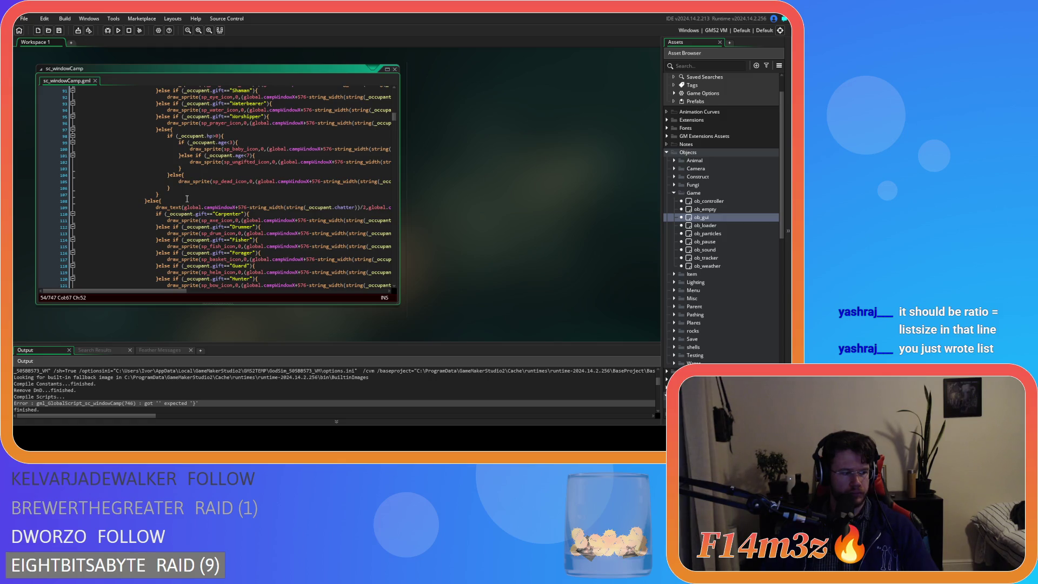
pyautogui.scroll(12, 187, 199)
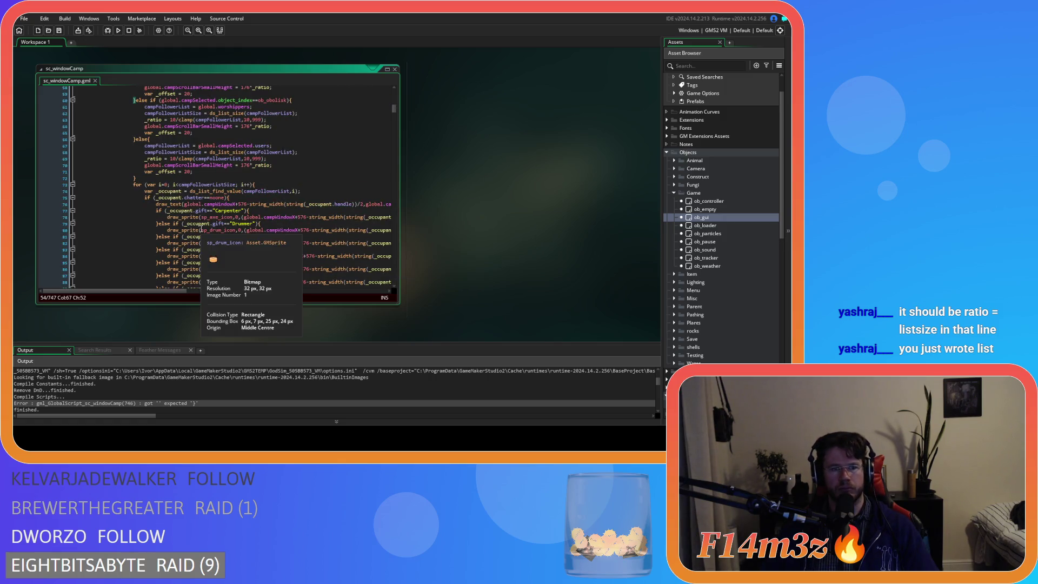
pyautogui.scroll(3, 201, 228)
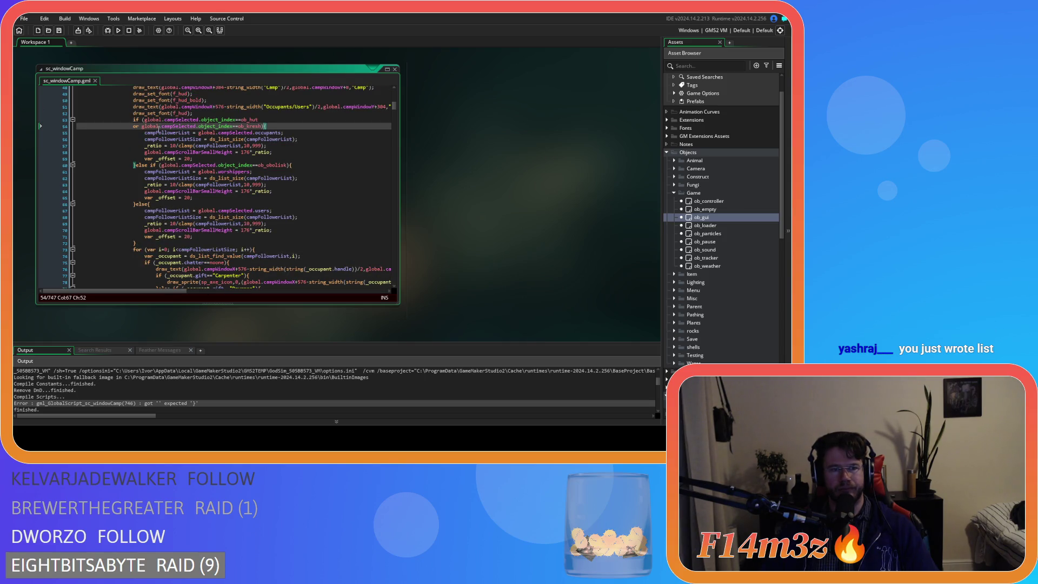
pyautogui.click(293, 139)
pyautogui.scroll(-2, 305, 197)
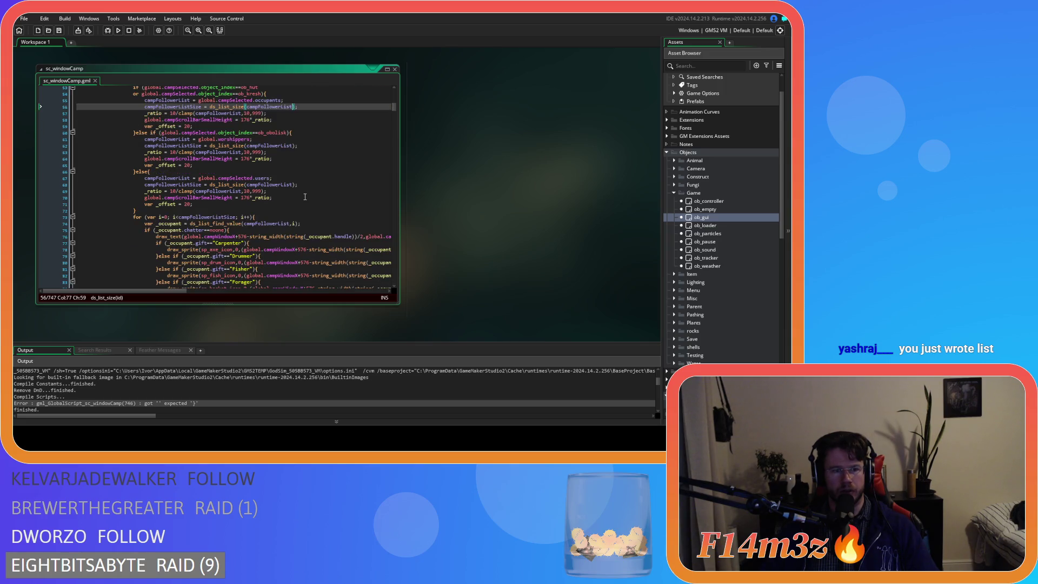
pyautogui.scroll(-1, 305, 196)
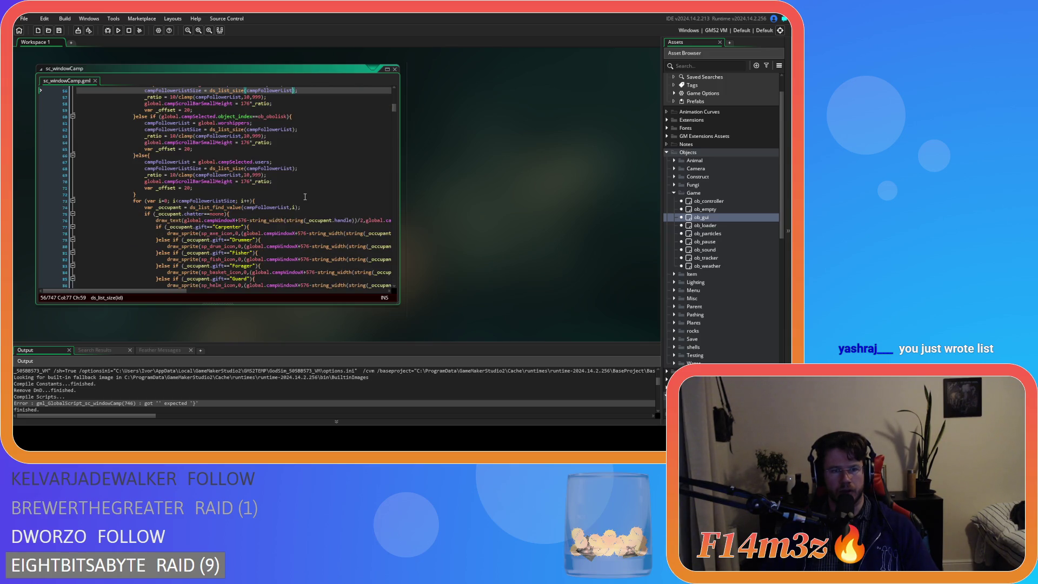
pyautogui.click(282, 180)
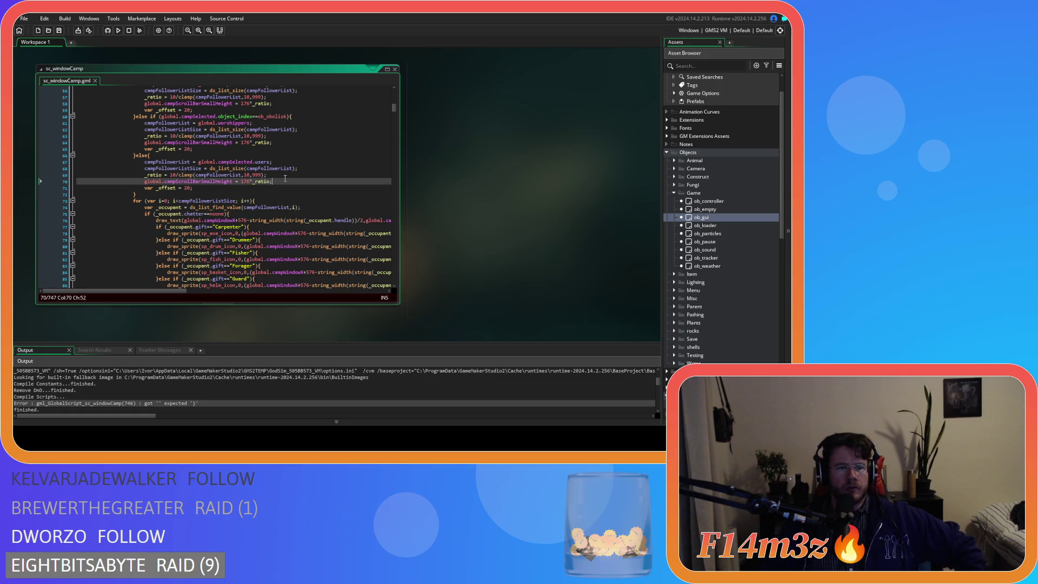
pyautogui.scroll(3, 285, 178)
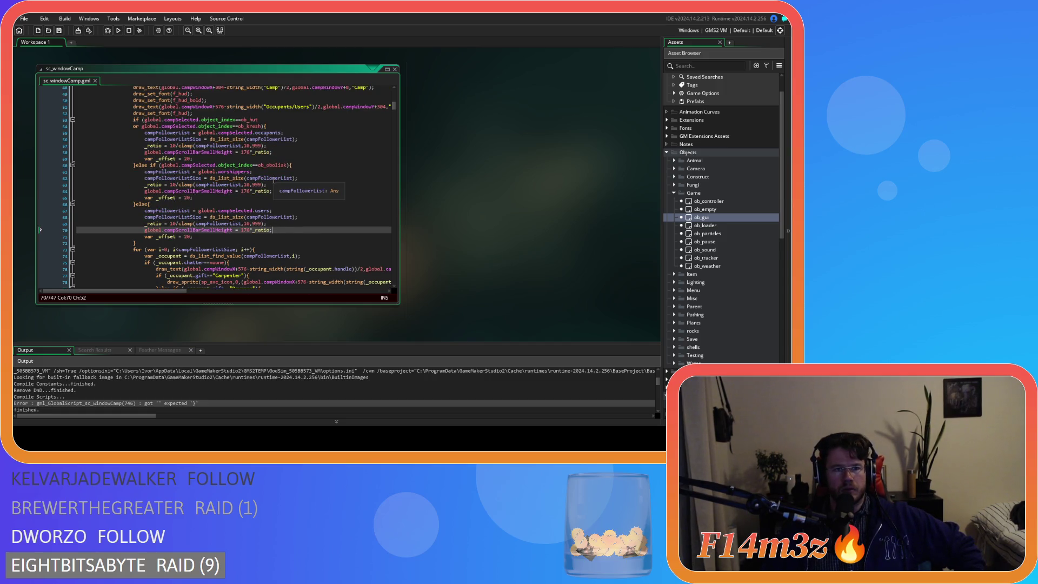
pyautogui.scroll(-20, 278, 182)
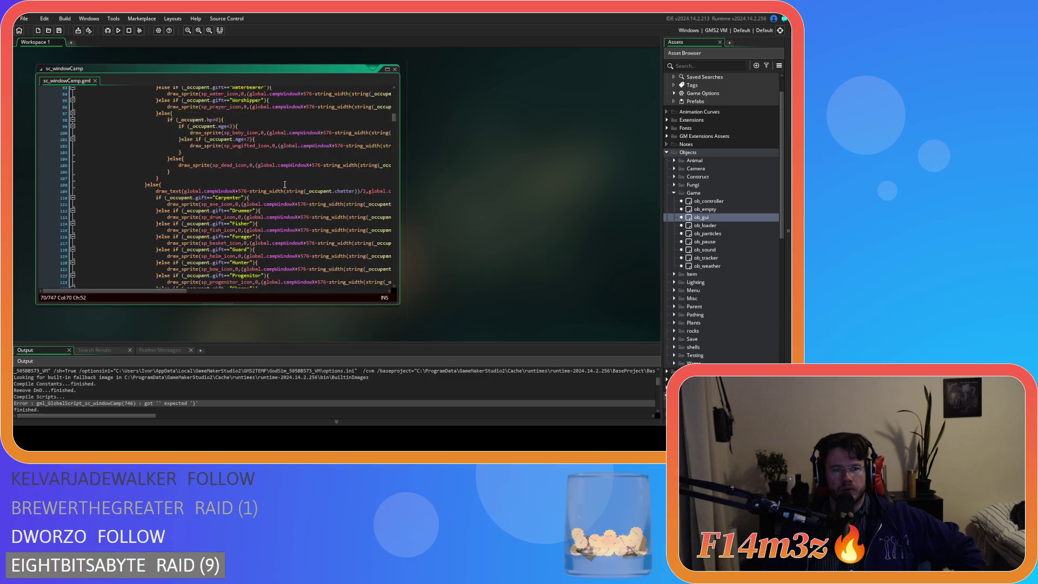
pyautogui.scroll(-4, 285, 185)
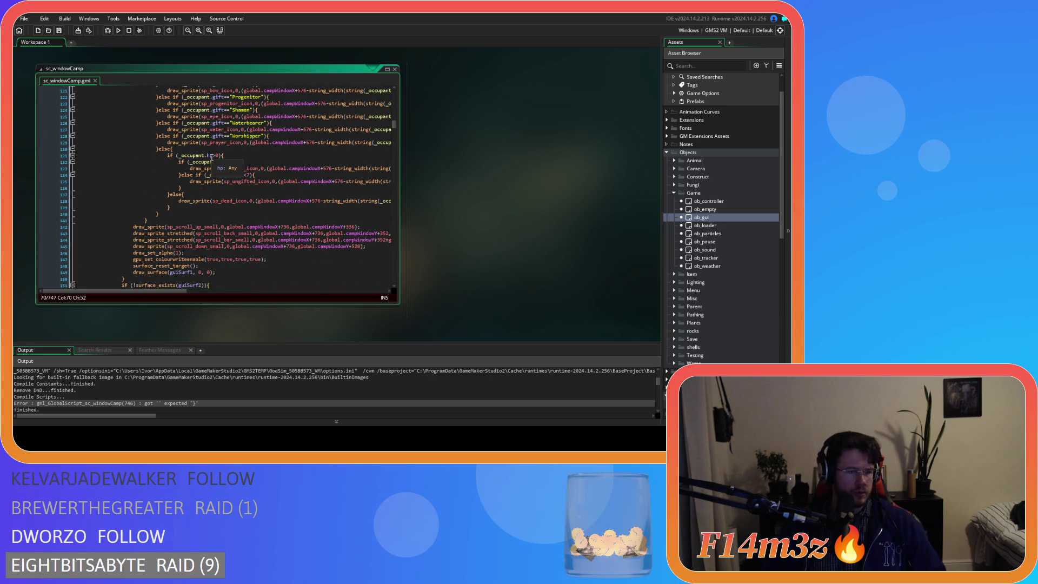
pyautogui.scroll(20, 261, 175)
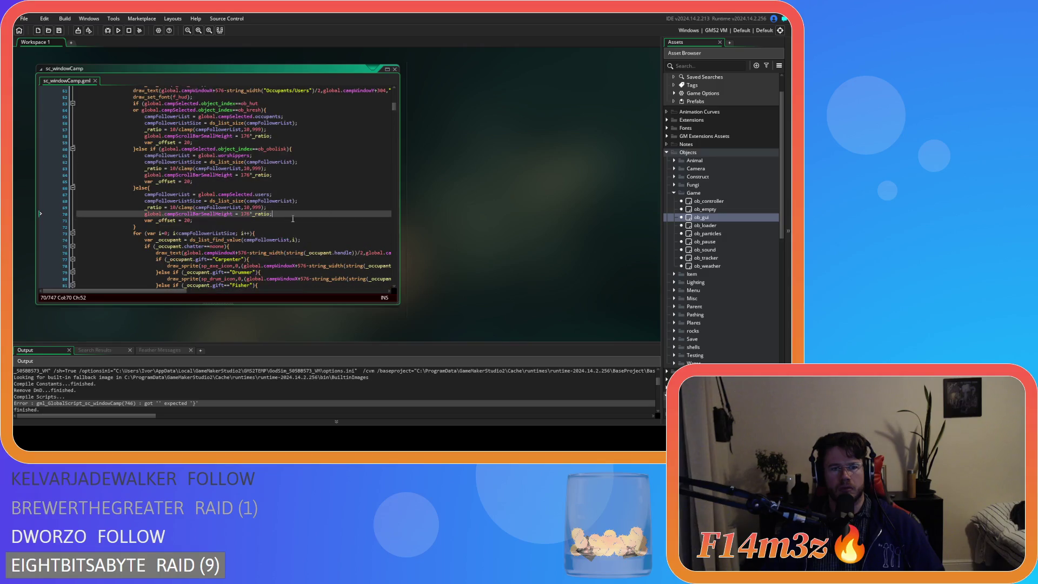
pyautogui.scroll(-11, 312, 215)
pyautogui.scroll(-20, 348, 179)
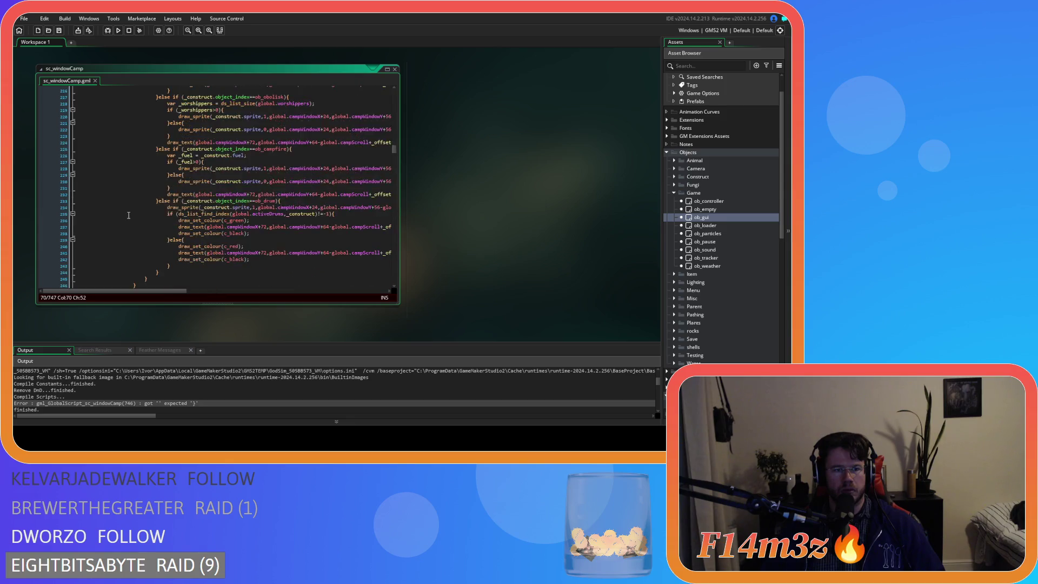
pyautogui.scroll(-20, 129, 215)
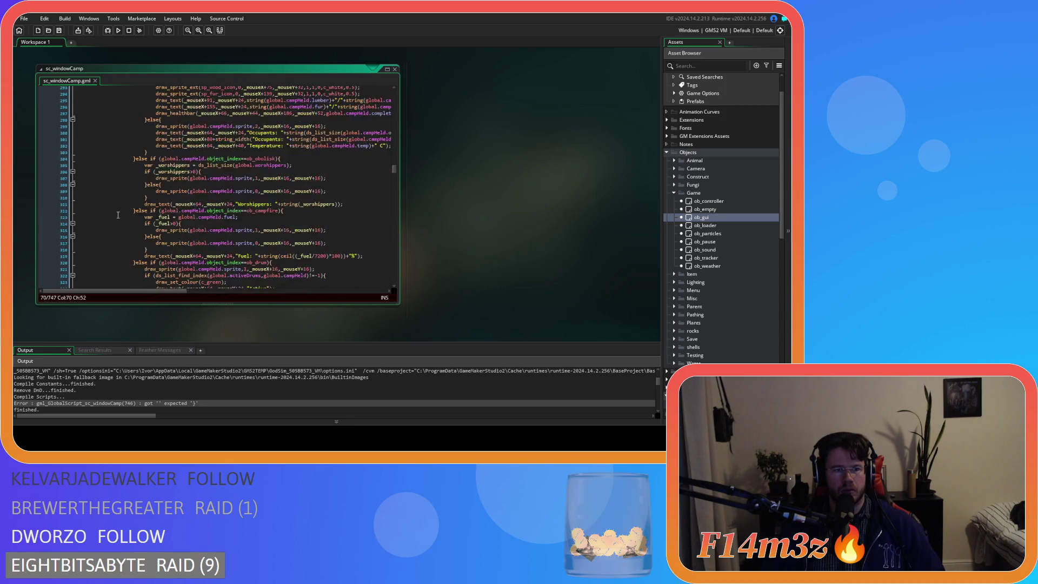
pyautogui.scroll(-9, 118, 215)
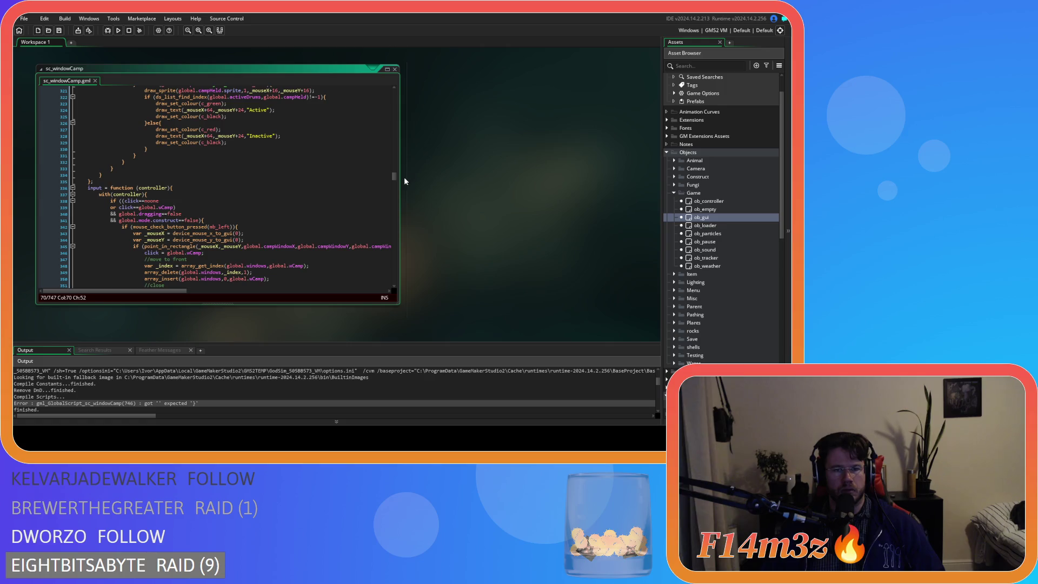
pyautogui.scroll(-20, 394, 181)
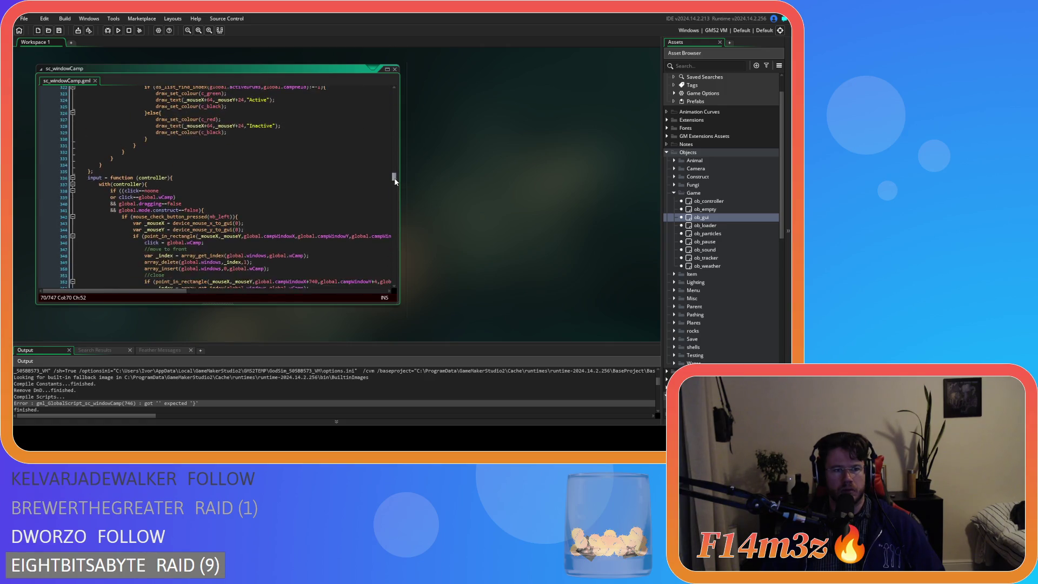
pyautogui.scroll(-5, 395, 198)
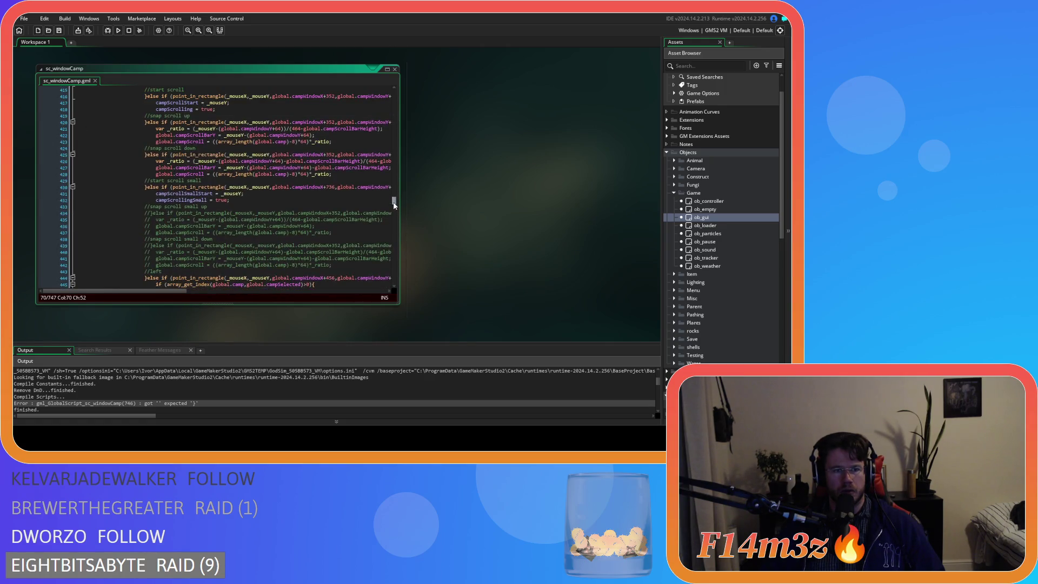
pyautogui.scroll(-2, 394, 205)
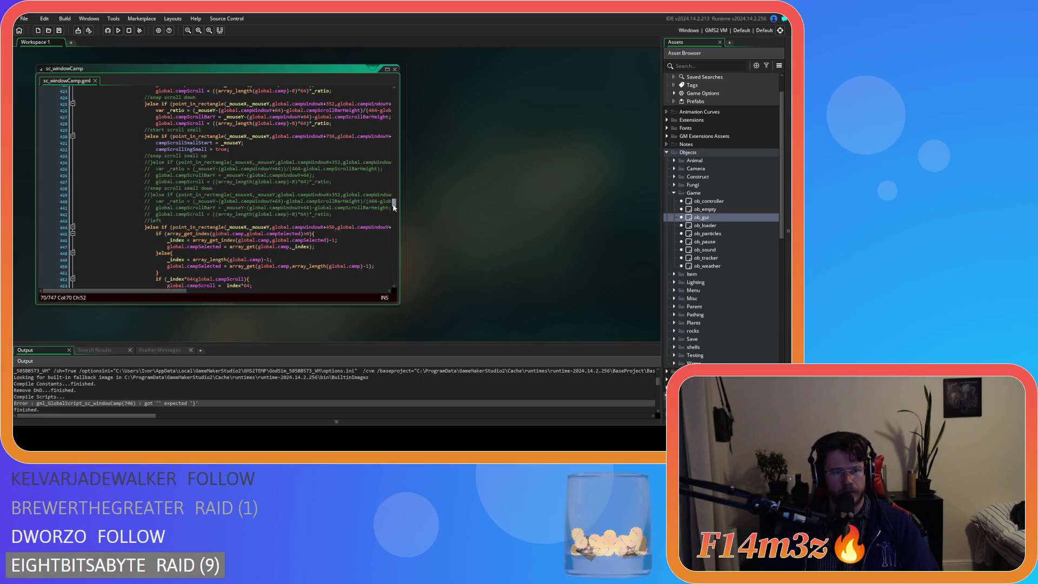
pyautogui.scroll(1, 394, 207)
pyautogui.moveTo(182, 292); pyautogui.dragTo(347, 292)
pyautogui.click(357, 157)
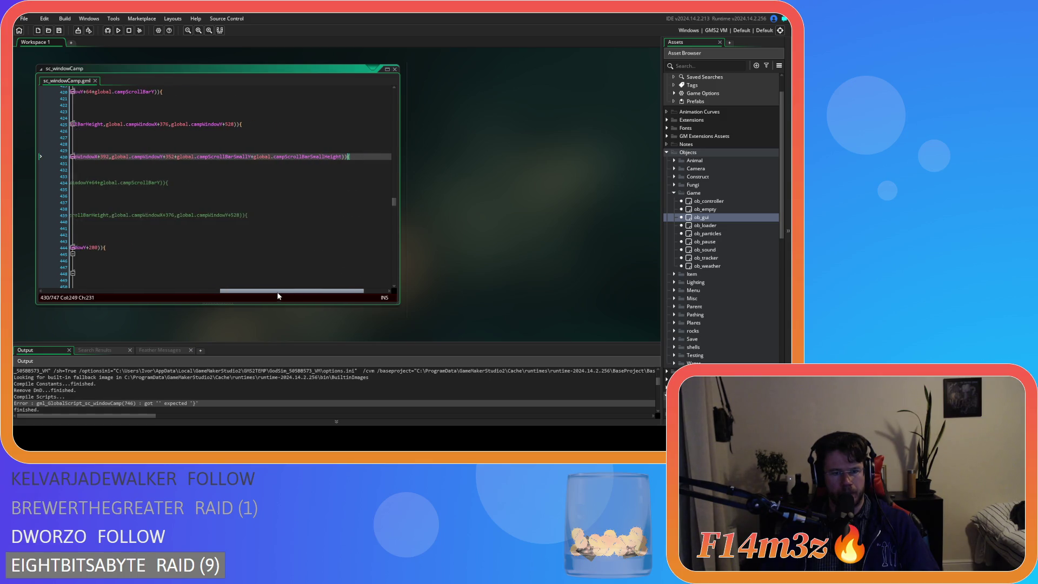
pyautogui.moveTo(279, 292); pyautogui.dragTo(100, 295)
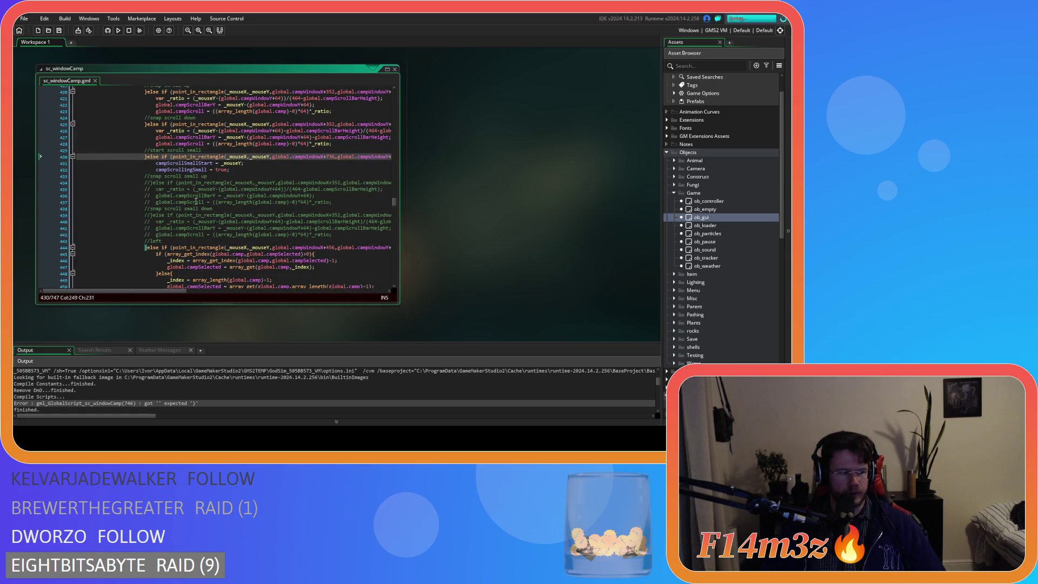
pyautogui.click(241, 193)
pyautogui.scroll(-10, 241, 192)
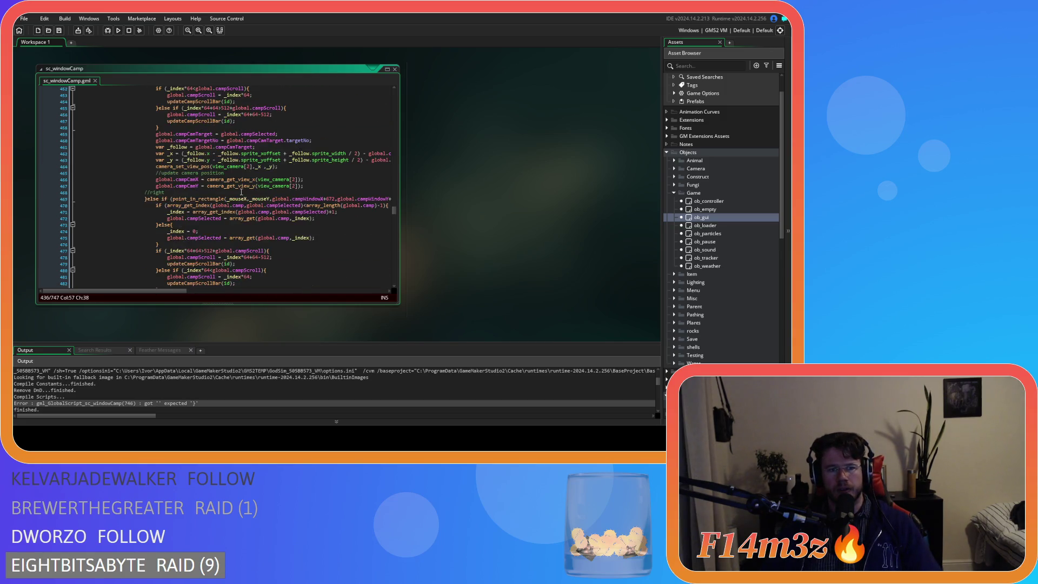
pyautogui.scroll(-5, 241, 192)
pyautogui.moveTo(395, 215)
pyautogui.mouseDown()
pyautogui.moveTo(379, 282)
pyautogui.moveTo(352, 197)
pyautogui.moveTo(358, 115)
pyautogui.mouseUp()
pyautogui.scroll(4, 358, 108)
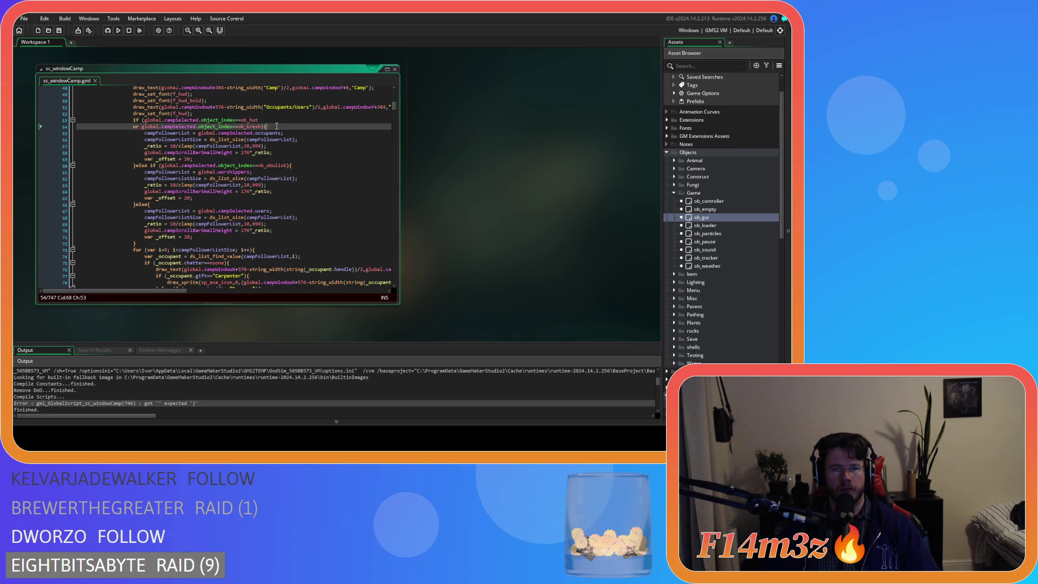
pyautogui.scroll(15, 310, 174)
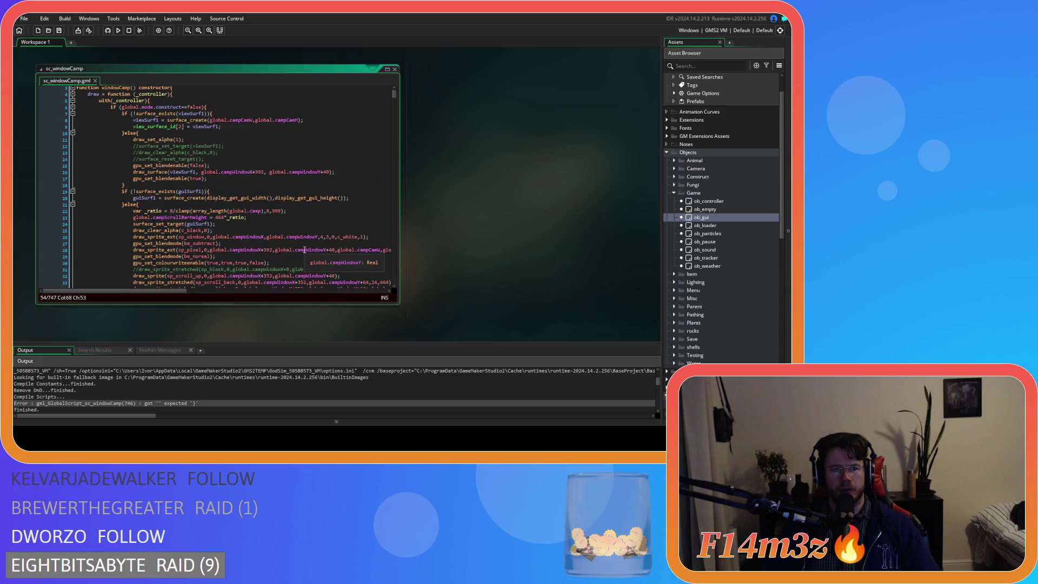
pyautogui.scroll(-13, 304, 250)
pyautogui.press('Left')
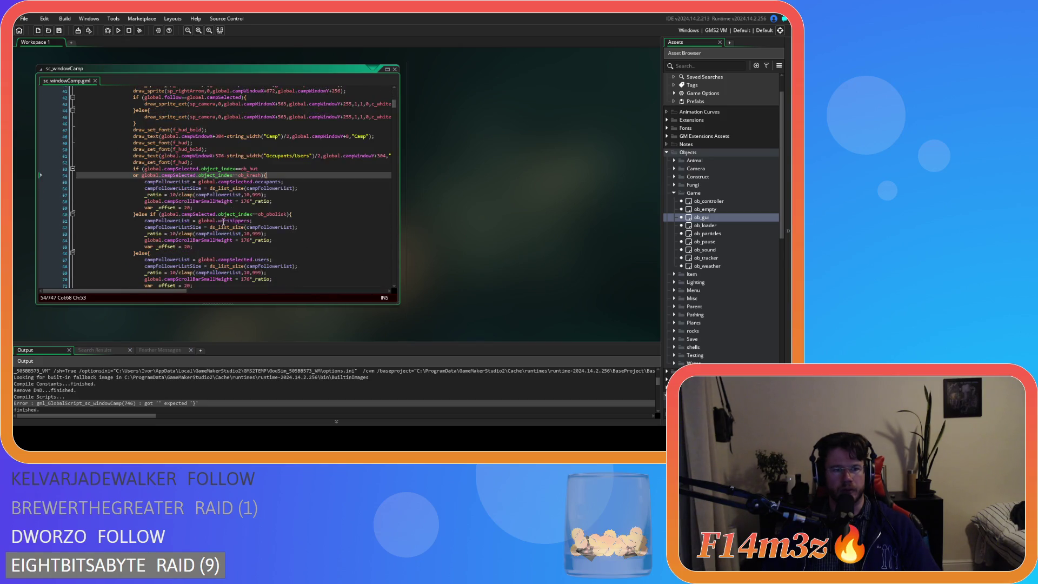
pyautogui.click(234, 214)
pyautogui.scroll(-2, 232, 211)
pyautogui.click(201, 205)
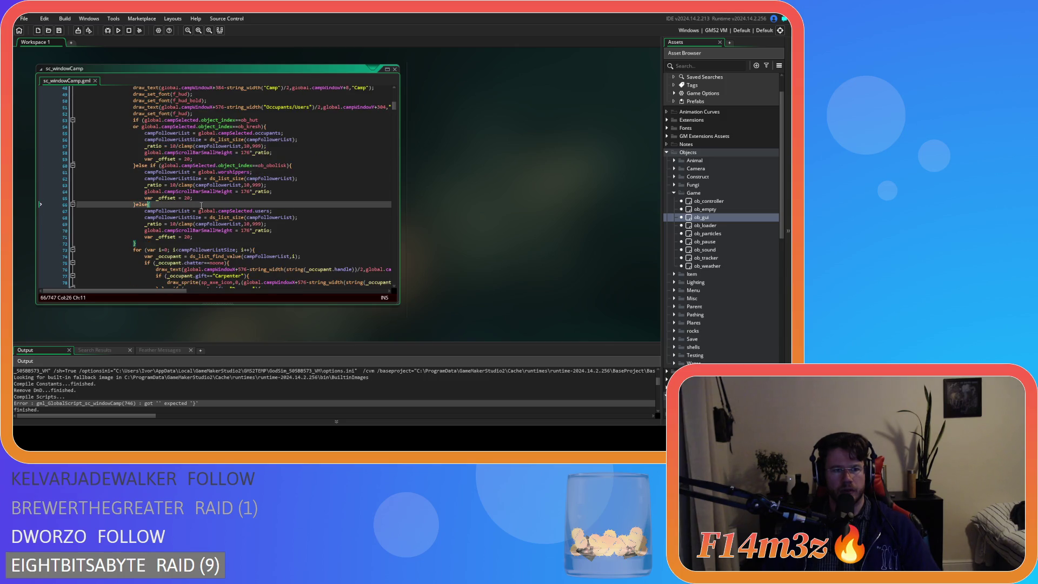
pyautogui.scroll(-3, 201, 205)
pyautogui.click(283, 184)
pyautogui.click(281, 197)
pyautogui.scroll(-9, 266, 200)
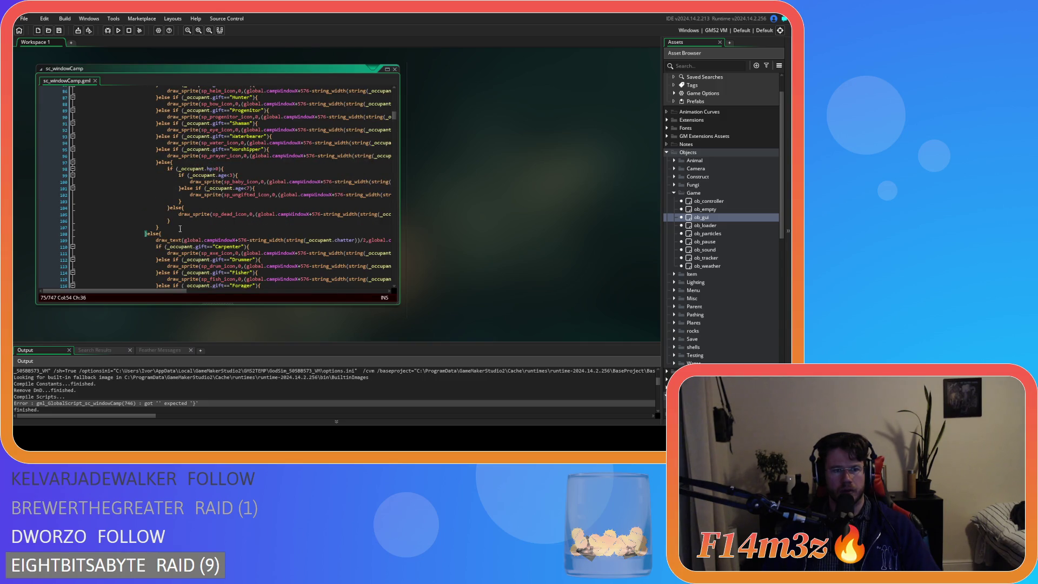
pyautogui.scroll(-9, 175, 225)
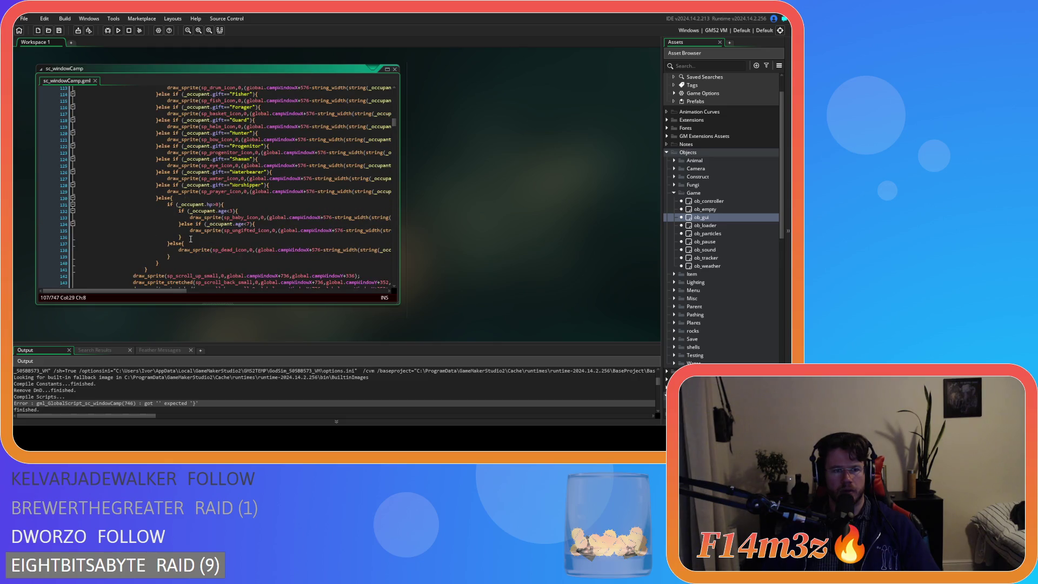
pyautogui.press('Down')
pyautogui.scroll(3, 173, 260)
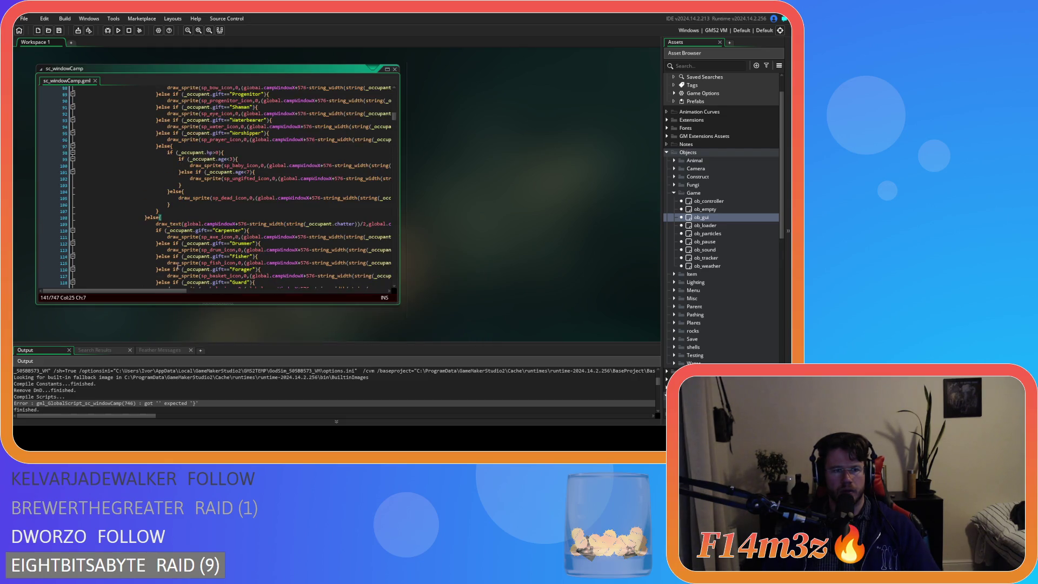
pyautogui.scroll(-8, 163, 254)
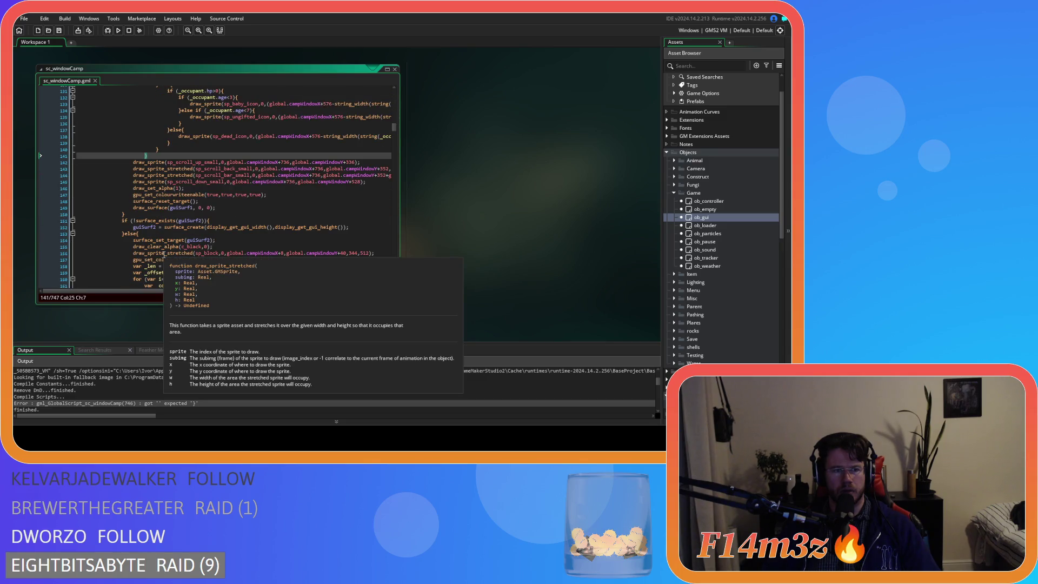
pyautogui.scroll(20, 133, 207)
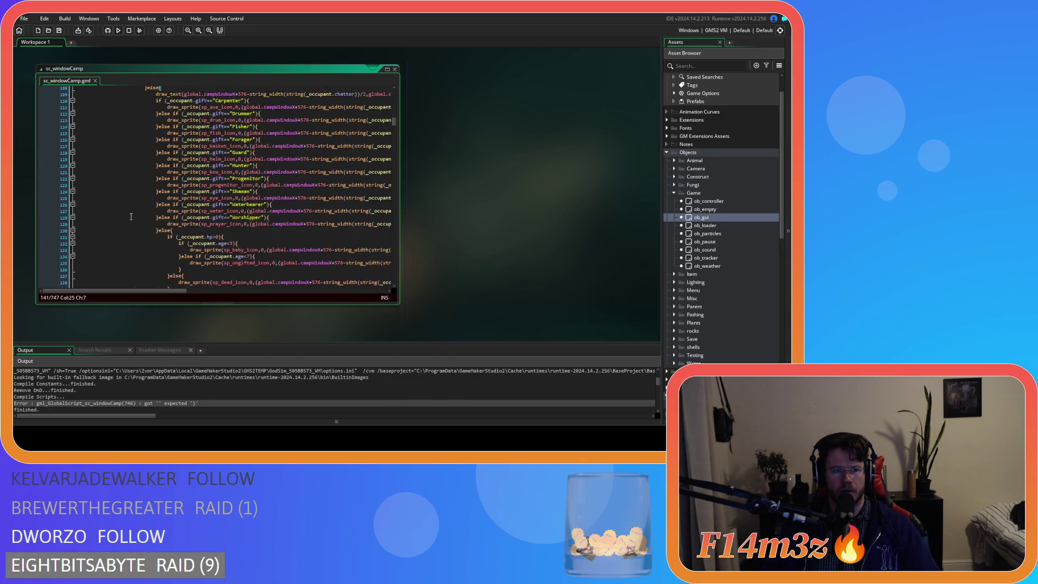
pyautogui.scroll(5, 131, 217)
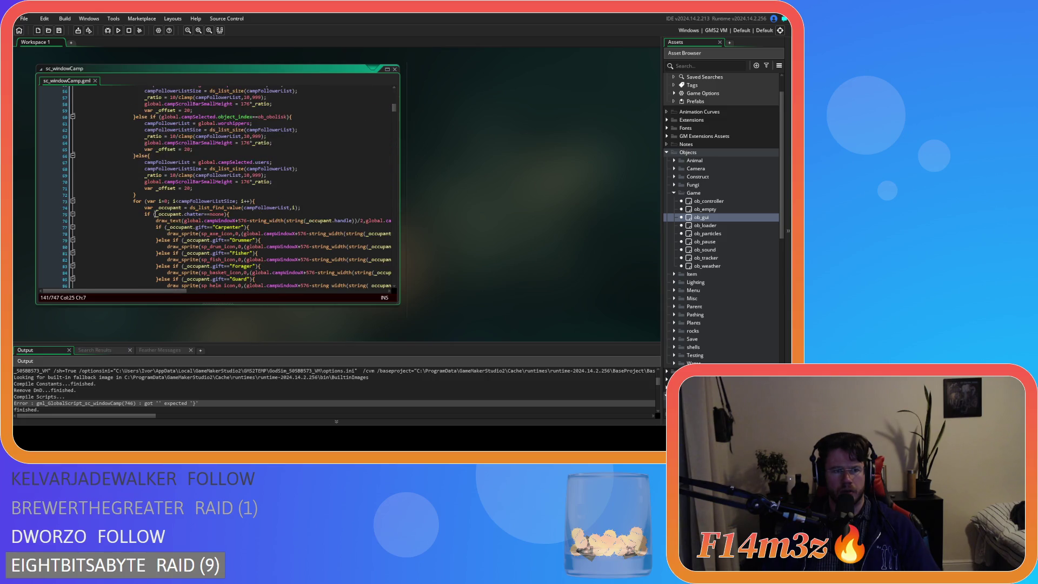
pyautogui.press('Left')
pyautogui.scroll(-20, 267, 201)
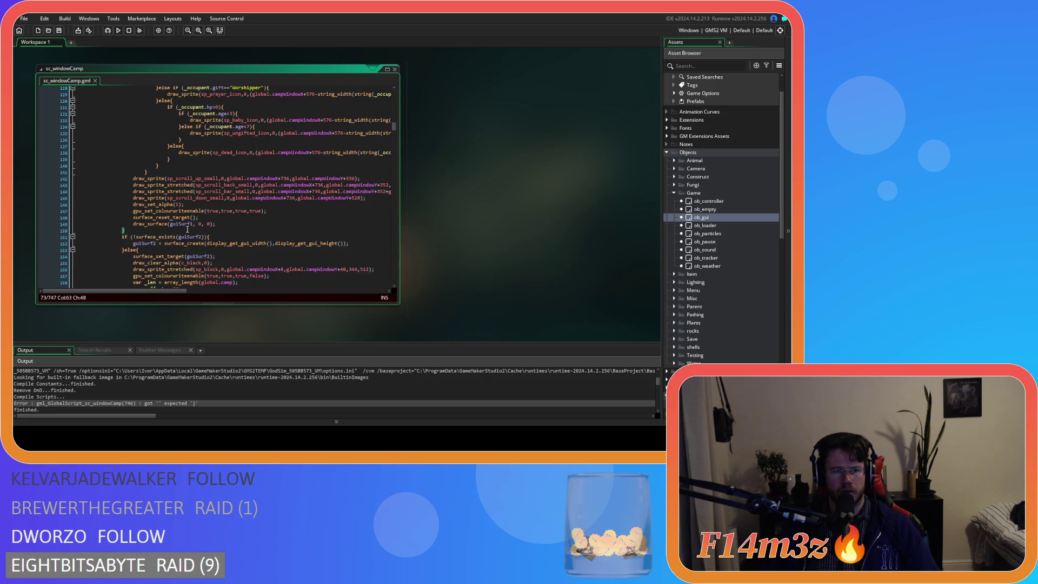
# Insert the missing closing brace on new line 142, build, and bring up the running game.
pyautogui.click(159, 171)
pyautogui.press('Return')
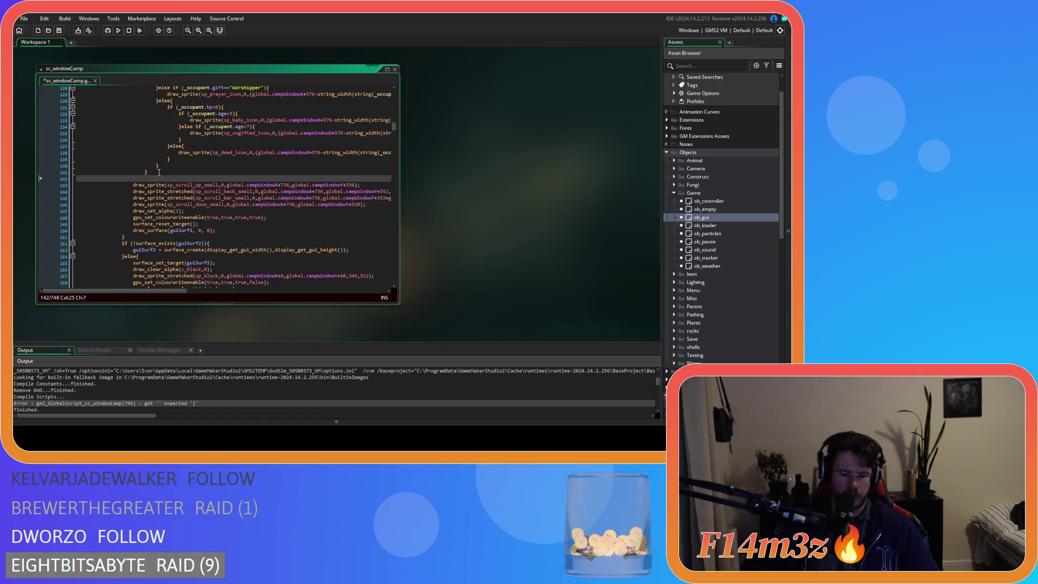
pyautogui.write('}')
pyautogui.press('BackSpace')
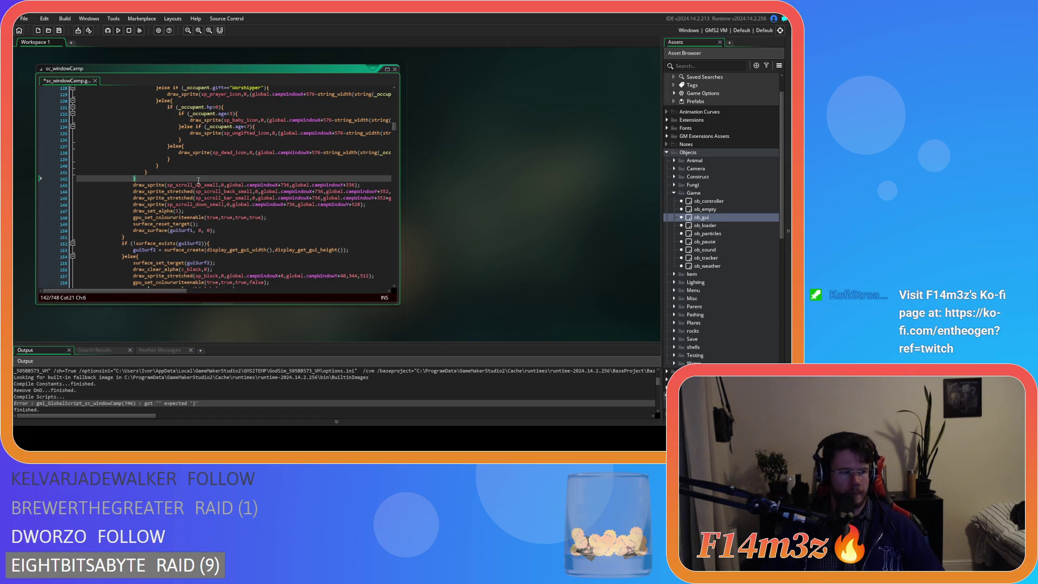
pyautogui.scroll(20, 192, 177)
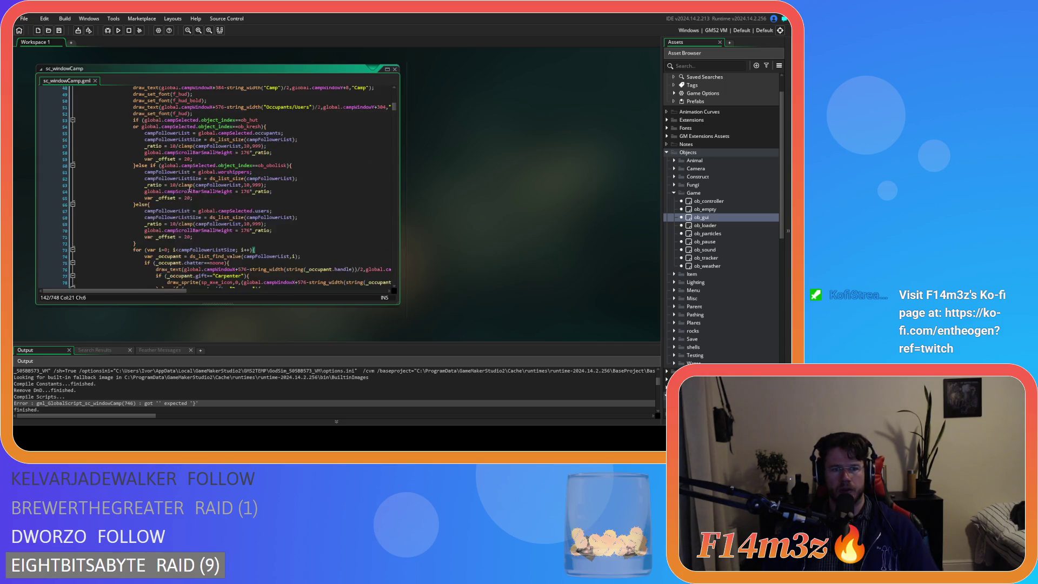
pyautogui.press('F5')
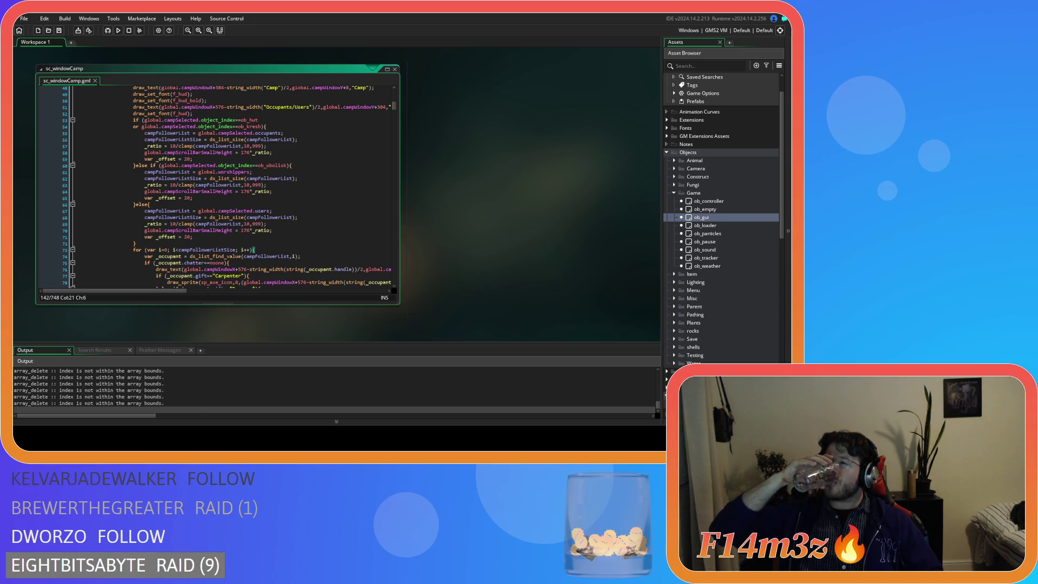
pyautogui.hotkey('alt', 'Tab')
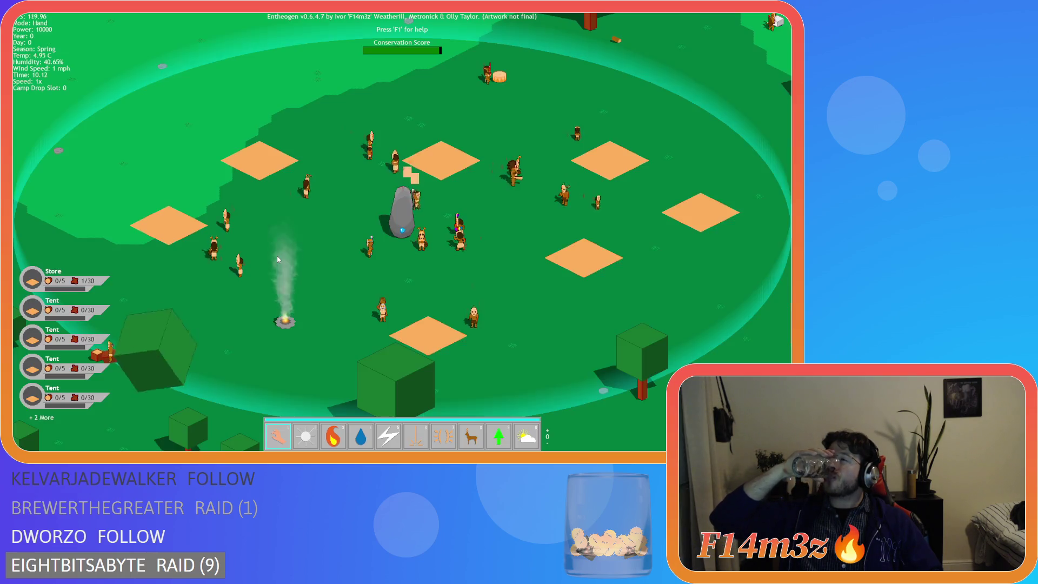
# Open the Camp window and inspect the Store, a Tent, the Campfire, the Drum and the Menhir.
pyautogui.press('c')
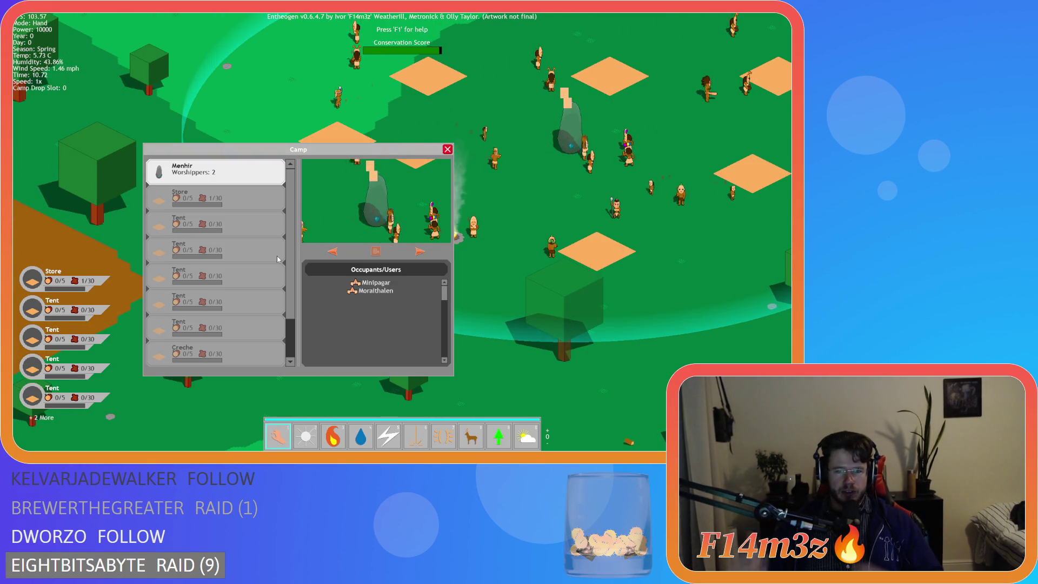
pyautogui.click(215, 207)
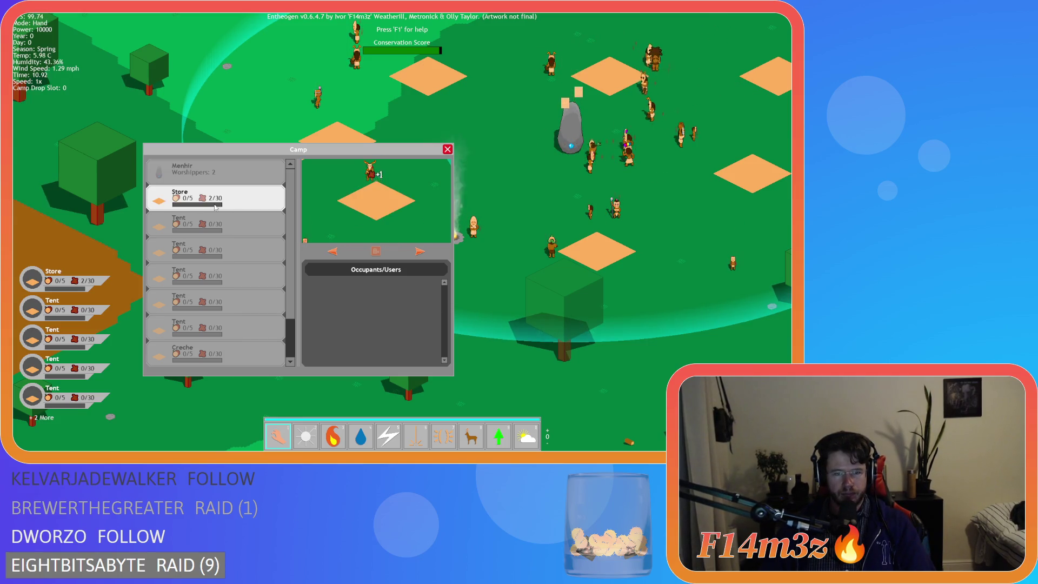
pyautogui.click(215, 224)
pyautogui.scroll(-2, 196, 325)
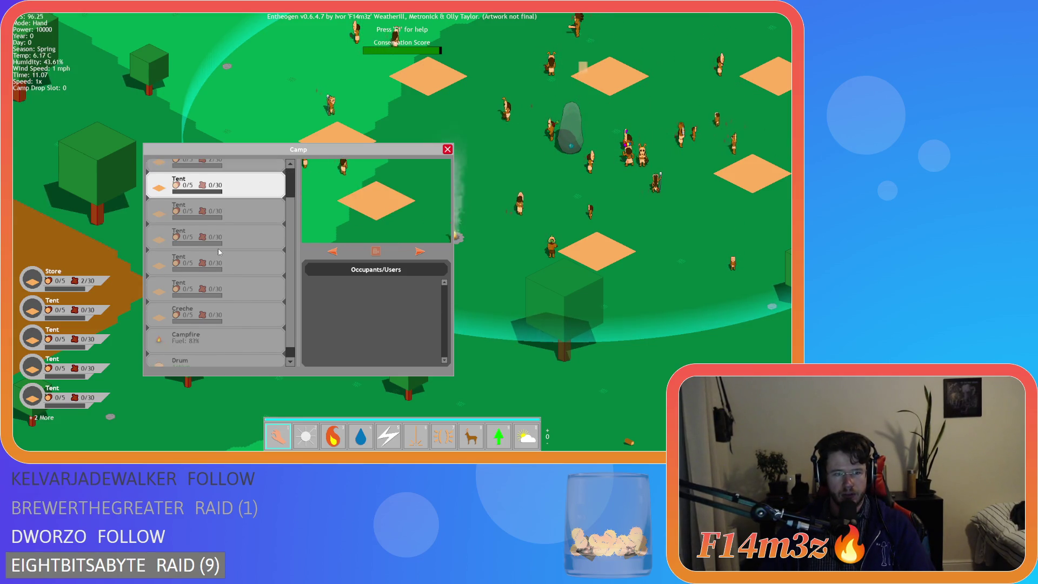
pyautogui.click(195, 330)
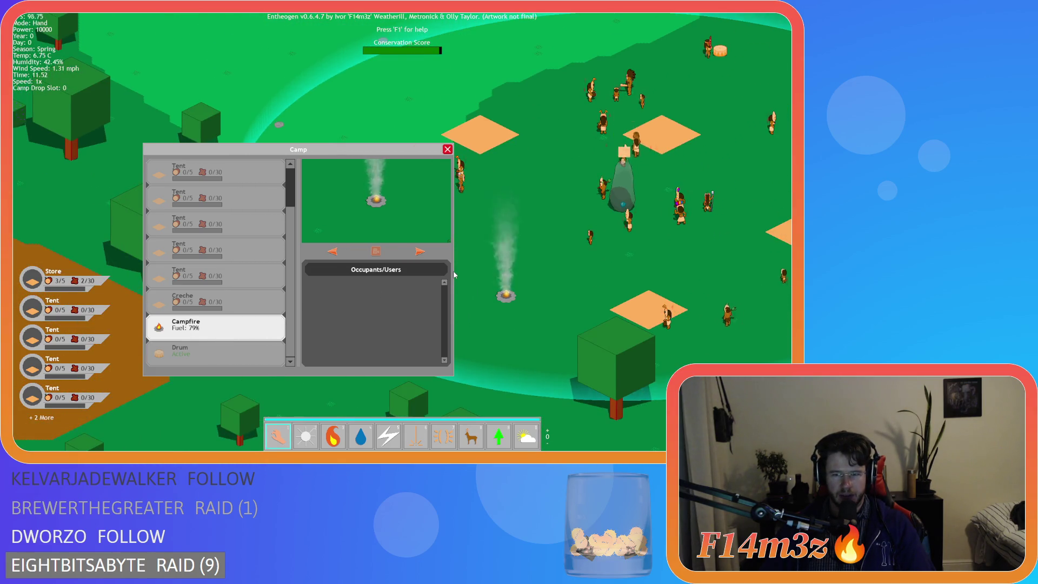
pyautogui.click(201, 360)
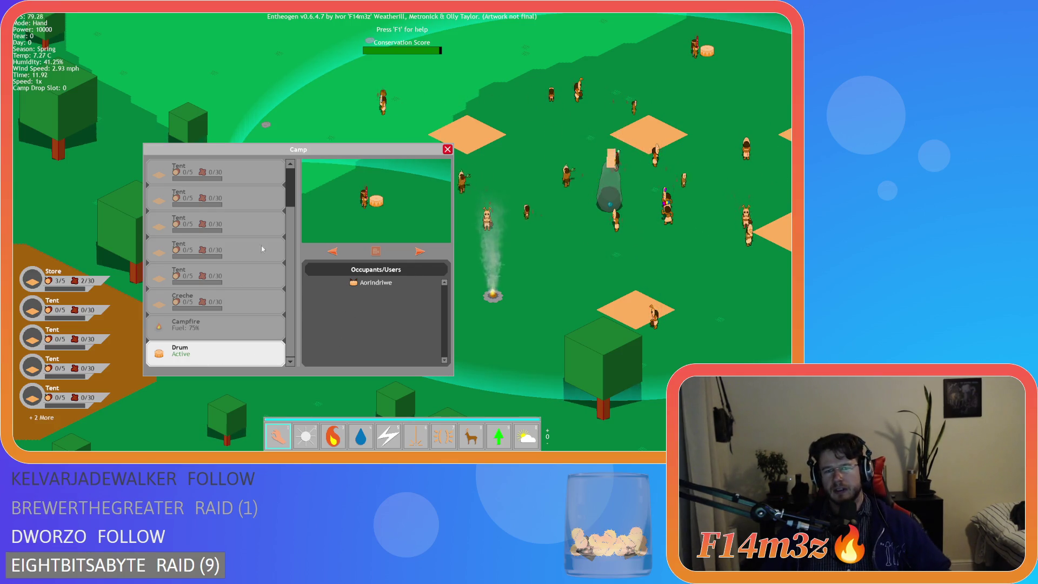
pyautogui.scroll(2, 221, 204)
pyautogui.click(216, 168)
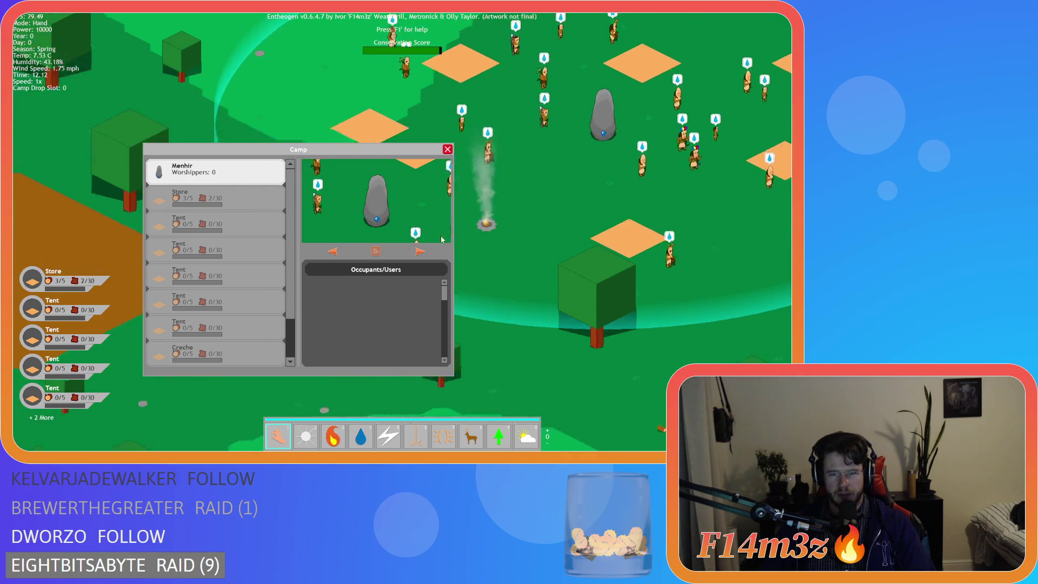
# Reopen the Camp window with the Store selected and move it to the screen's top-left.
pyautogui.click(447, 149)
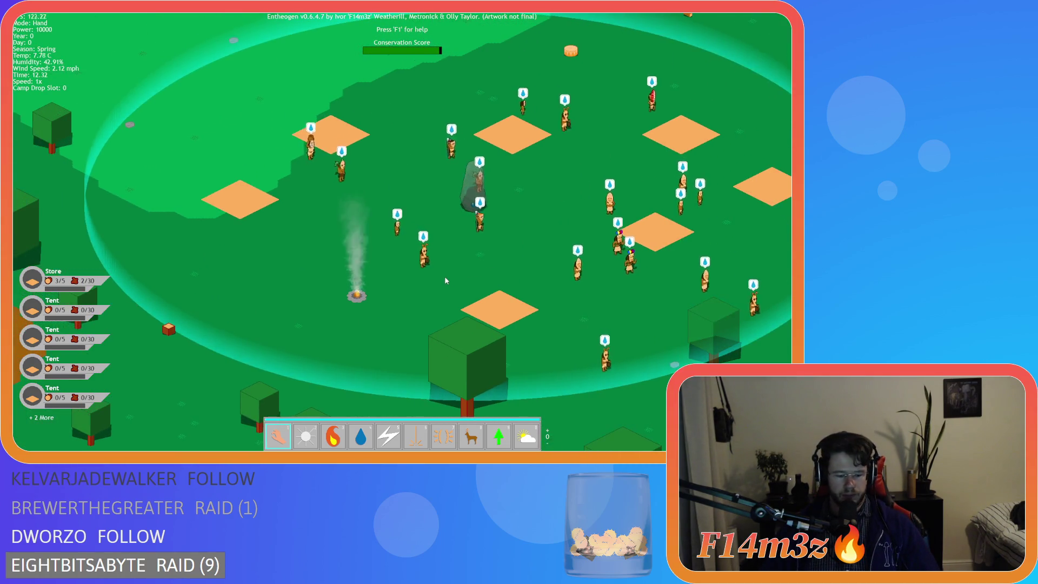
pyautogui.press('c')
pyautogui.click(216, 196)
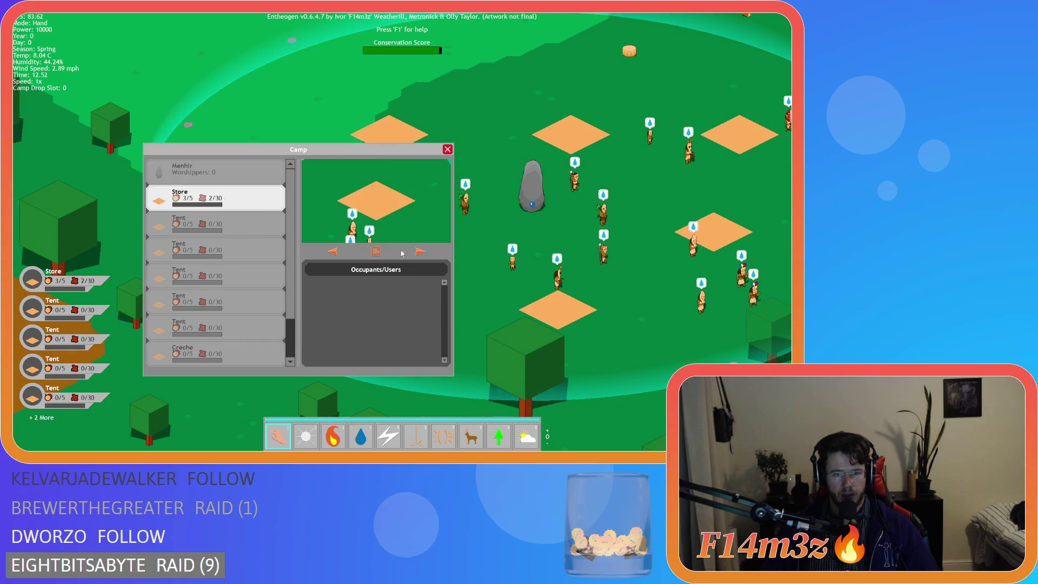
pyautogui.click(374, 251)
pyautogui.moveTo(383, 151)
pyautogui.mouseDown()
pyautogui.moveTo(685, 71)
pyautogui.moveTo(268, 30)
pyautogui.mouseUp()
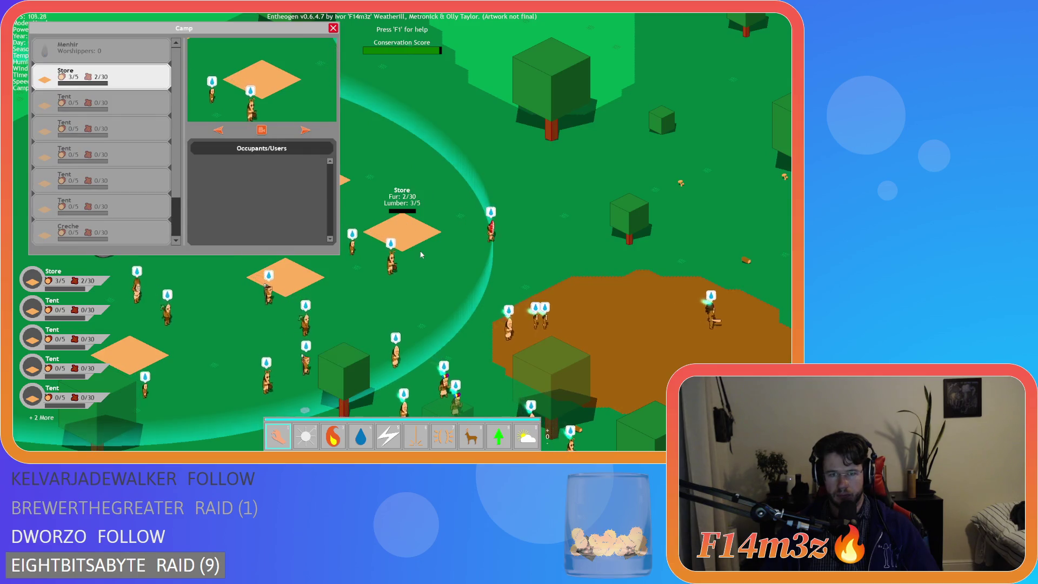
# Pan around the campsite toward the menhir, briefly switching to god power 9 and back to 1.
pyautogui.press('Left')
pyautogui.press('9')
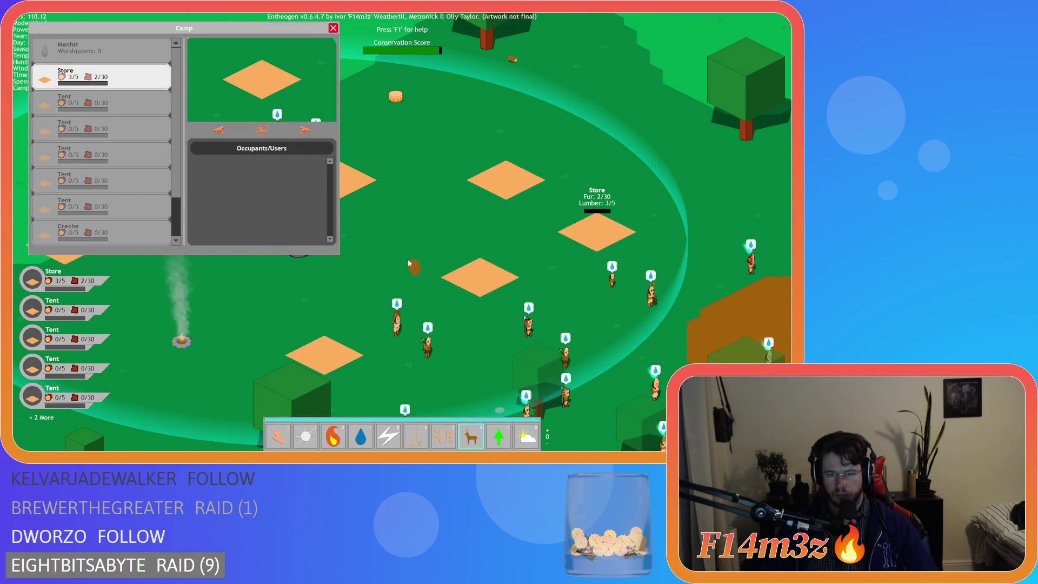
pyautogui.press('Left')
pyautogui.press('1')
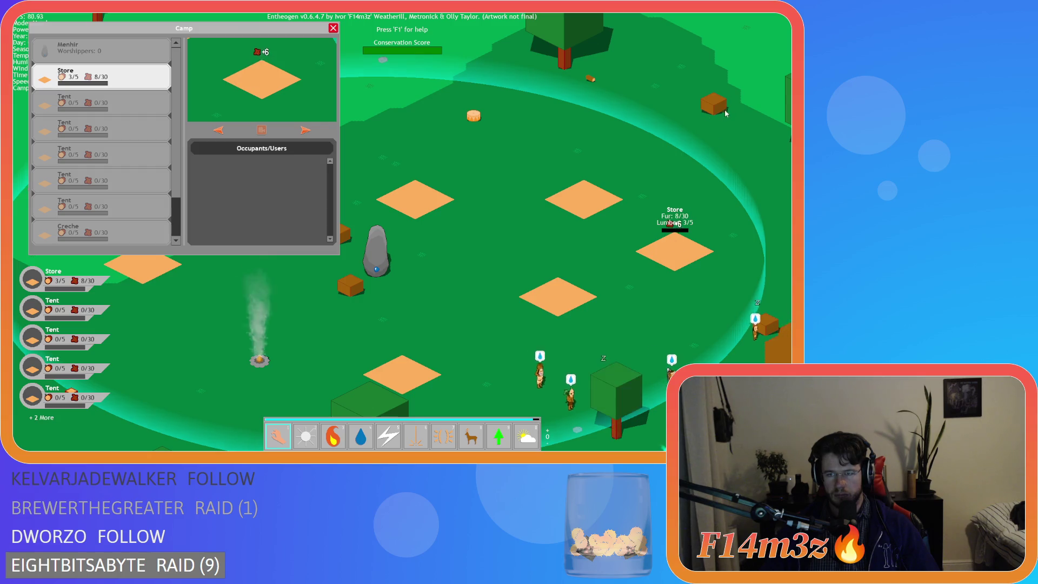
pyautogui.press('Left')
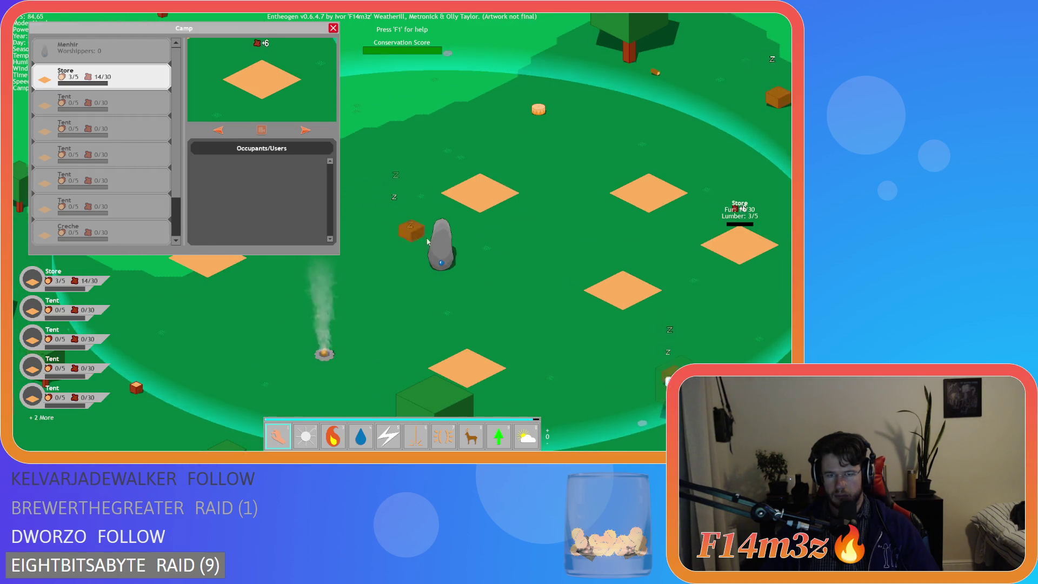
pyautogui.press('Left')
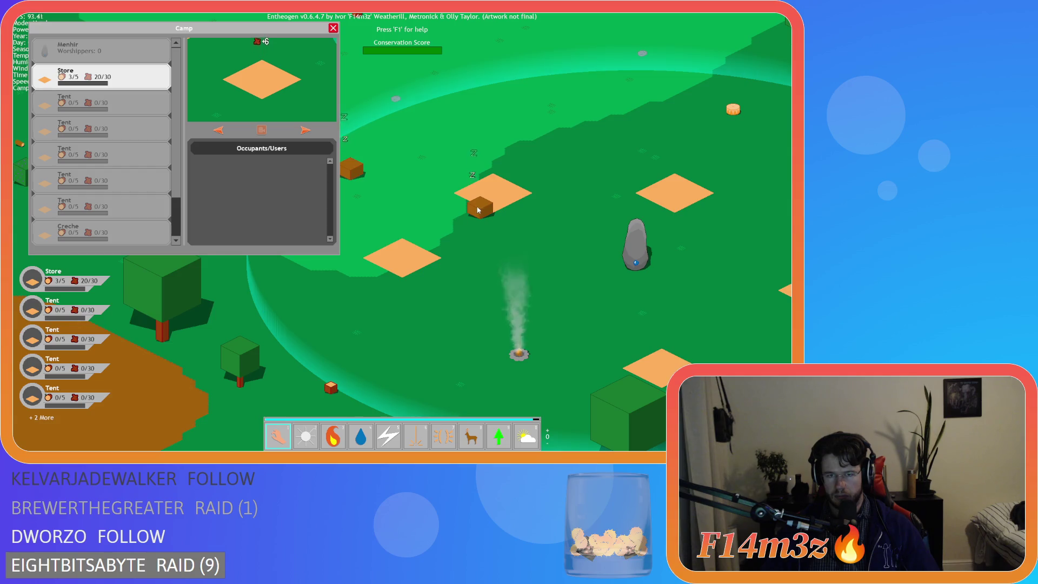
pyautogui.press('Right')
pyautogui.press('Left')
pyautogui.press('Left')
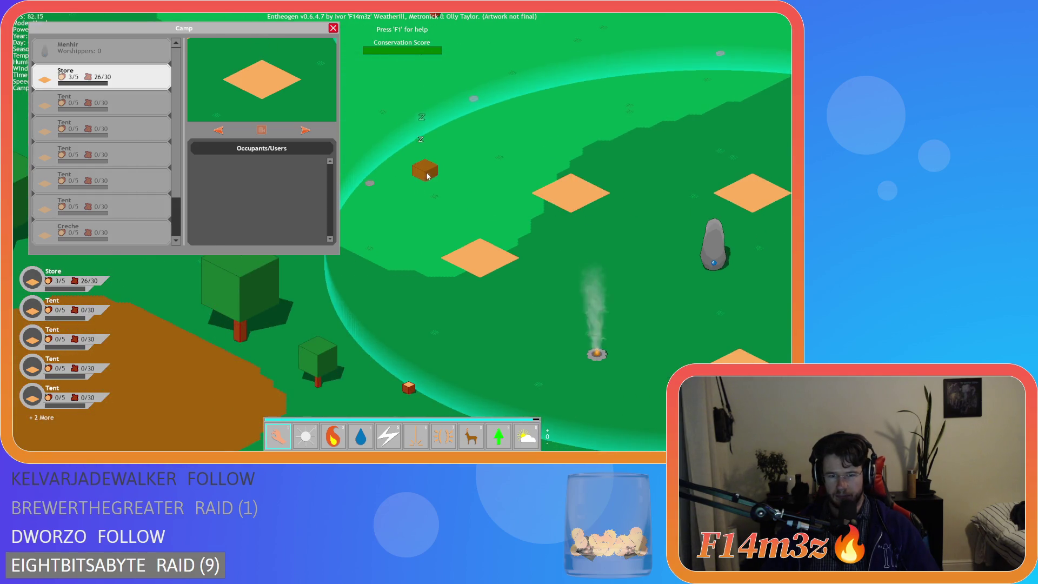
pyautogui.press('Right')
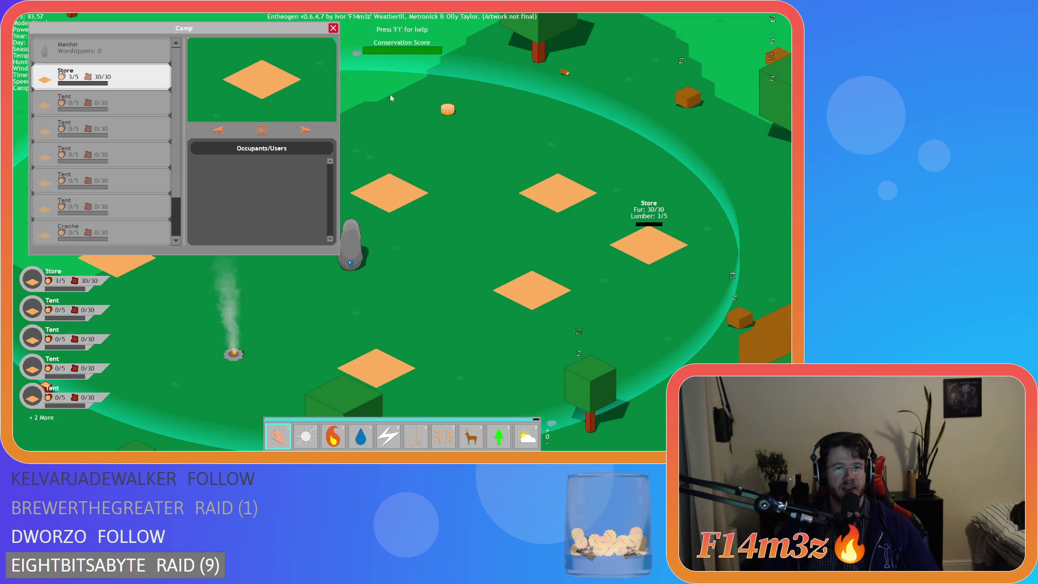
pyautogui.press('Left')
pyautogui.press('Down')
pyautogui.press('Right')
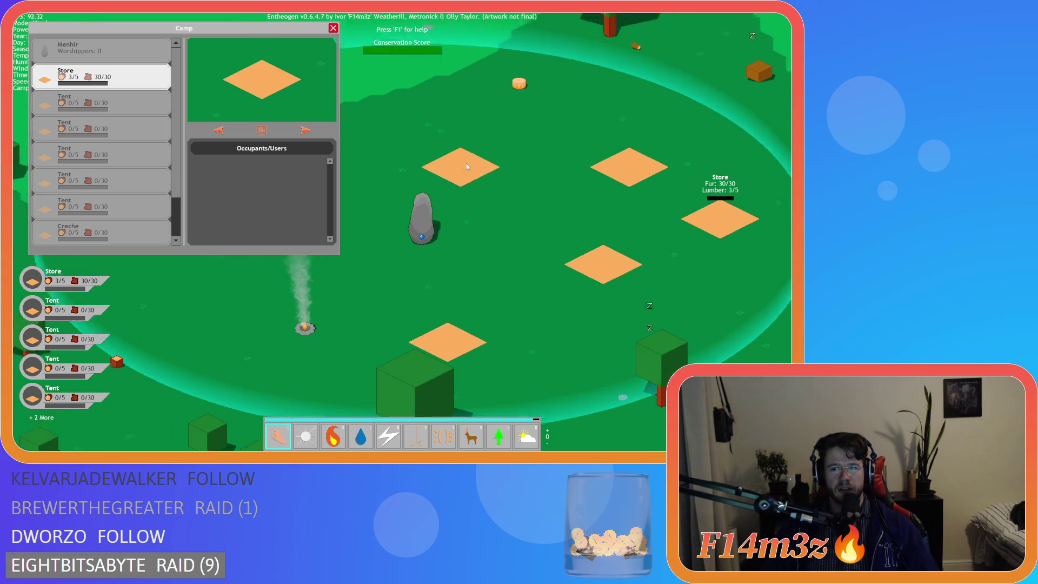
pyautogui.press('Up')
pyautogui.press('Left')
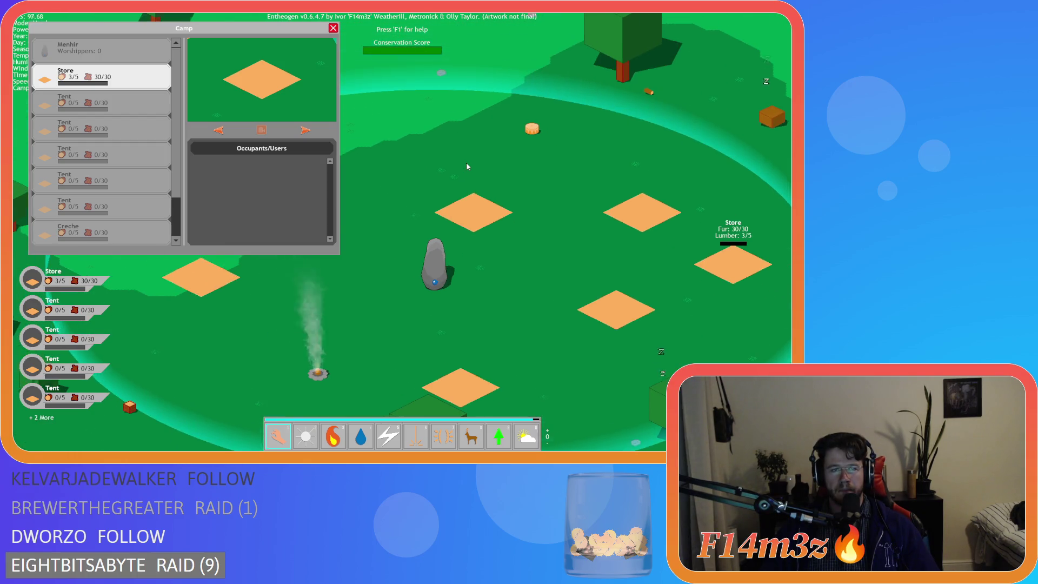
pyautogui.press('Right')
pyautogui.press('Down')
pyautogui.press('Down')
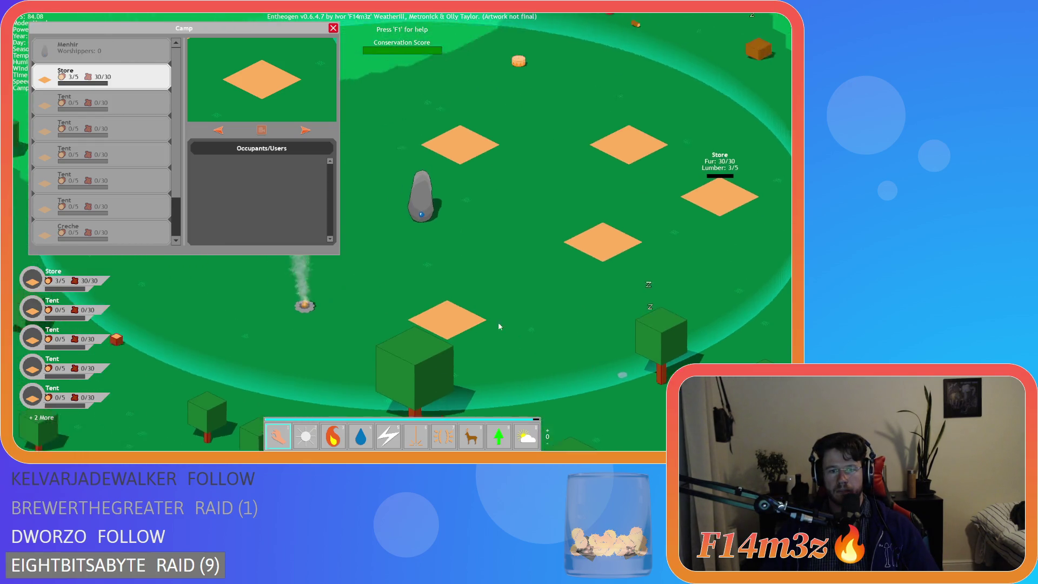
# Close the Camp window, toggle the storm power and back to hand mode, and keep panning the campsite.
pyautogui.press('Up')
pyautogui.press('Left')
pyautogui.press('Escape')
pyautogui.press('Right')
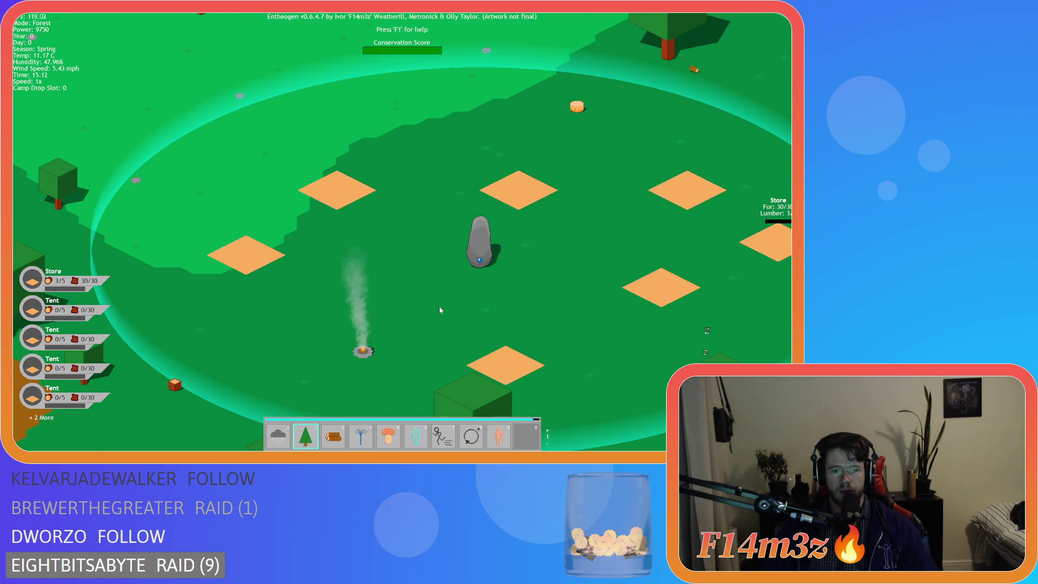
pyautogui.press('1')
pyautogui.press('Right')
pyautogui.press('Right')
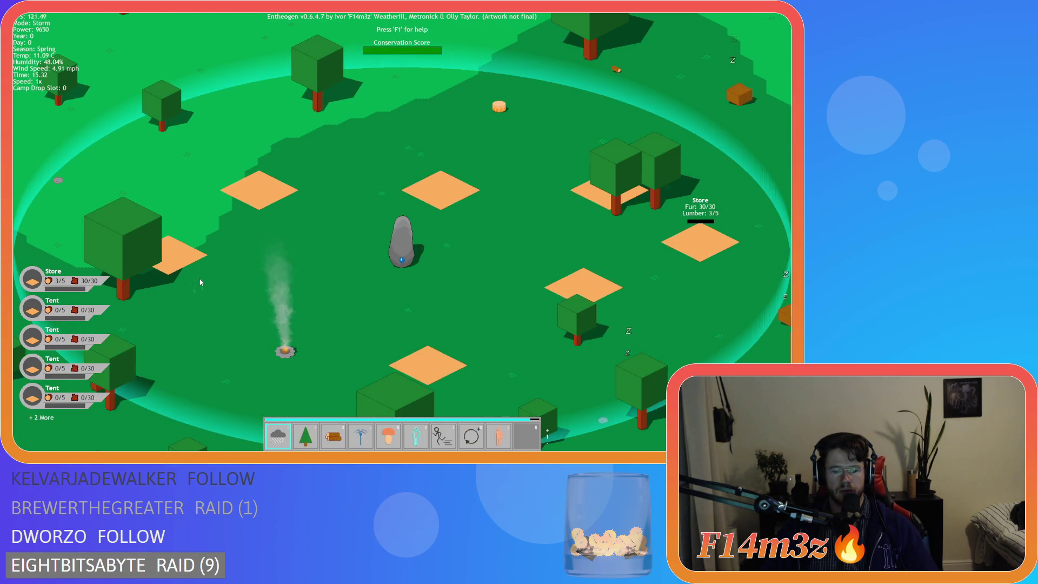
pyautogui.press('Right')
pyautogui.press('Escape')
pyautogui.press('Up')
pyautogui.press('Left')
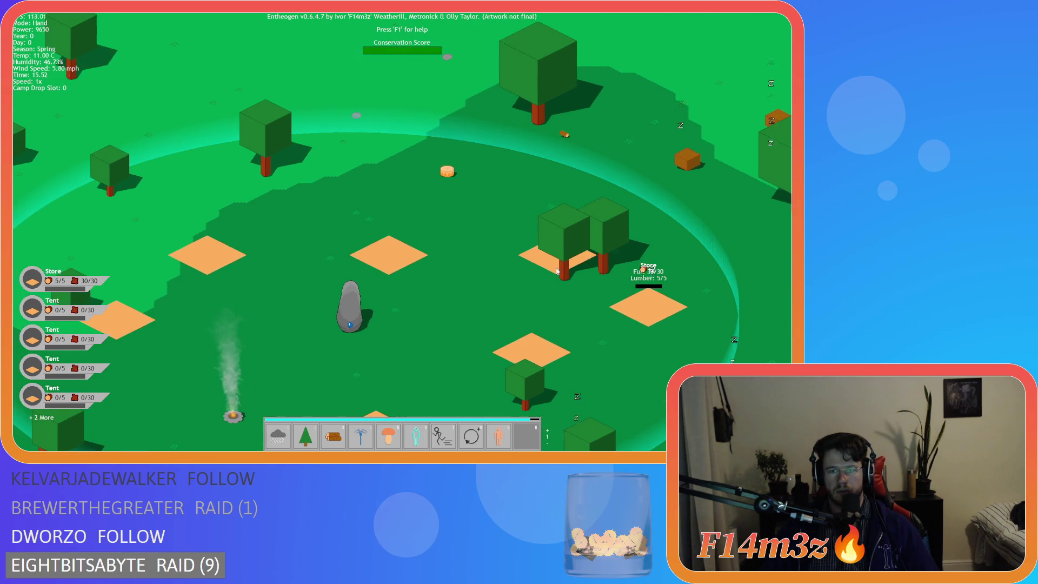
pyautogui.press('Right')
pyautogui.press('Down')
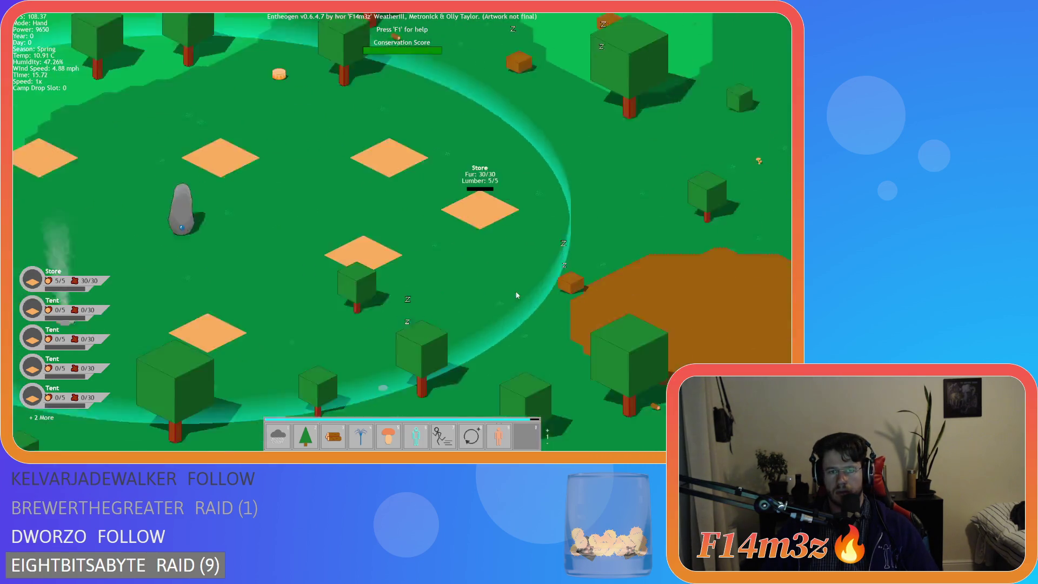
# Open the Tribe window, untick De/Select all, and step through the next followers' details.
pyautogui.press('t')
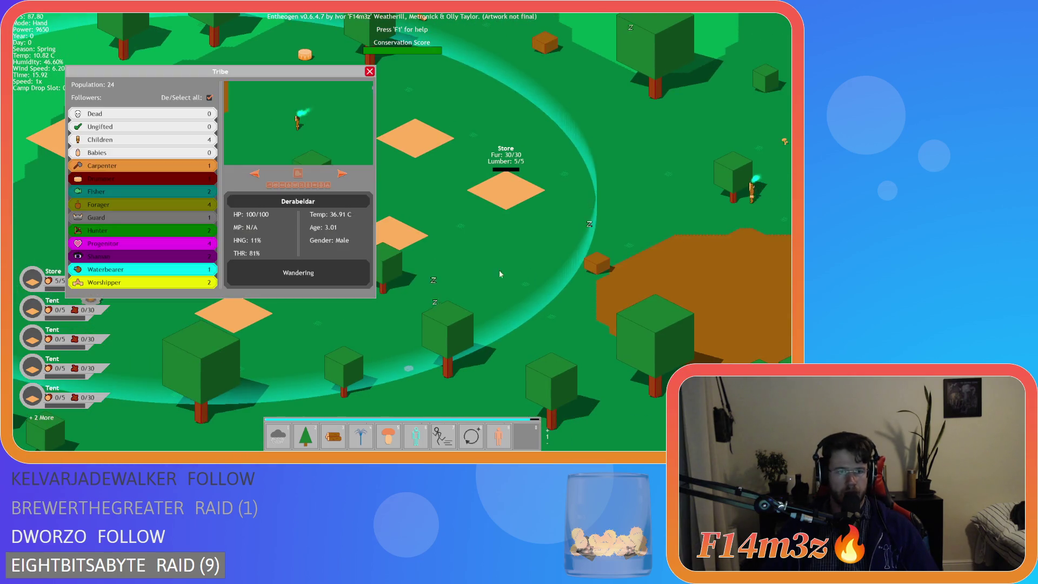
pyautogui.press('Up')
pyautogui.press('Left')
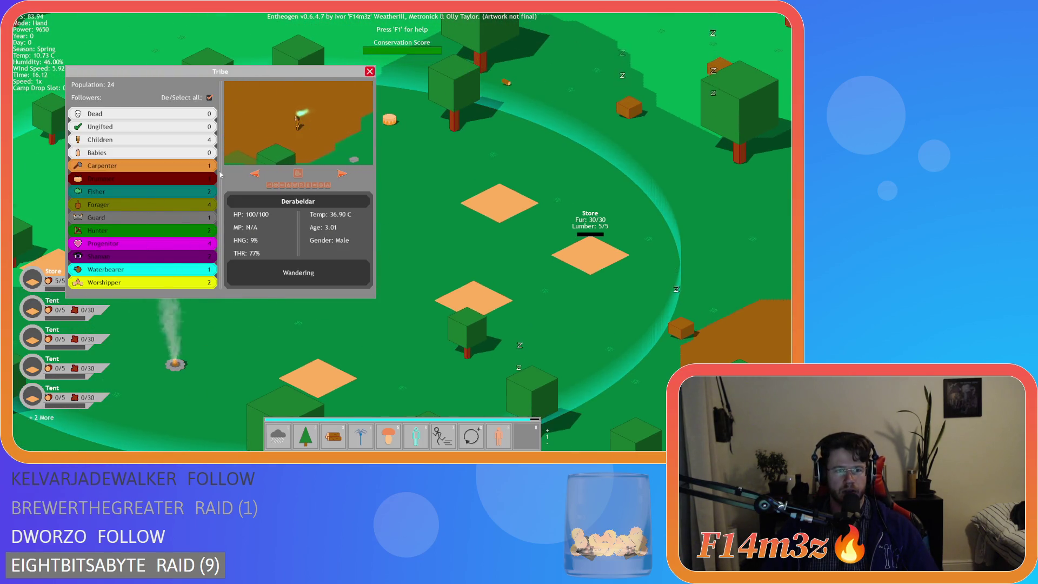
pyautogui.click(209, 98)
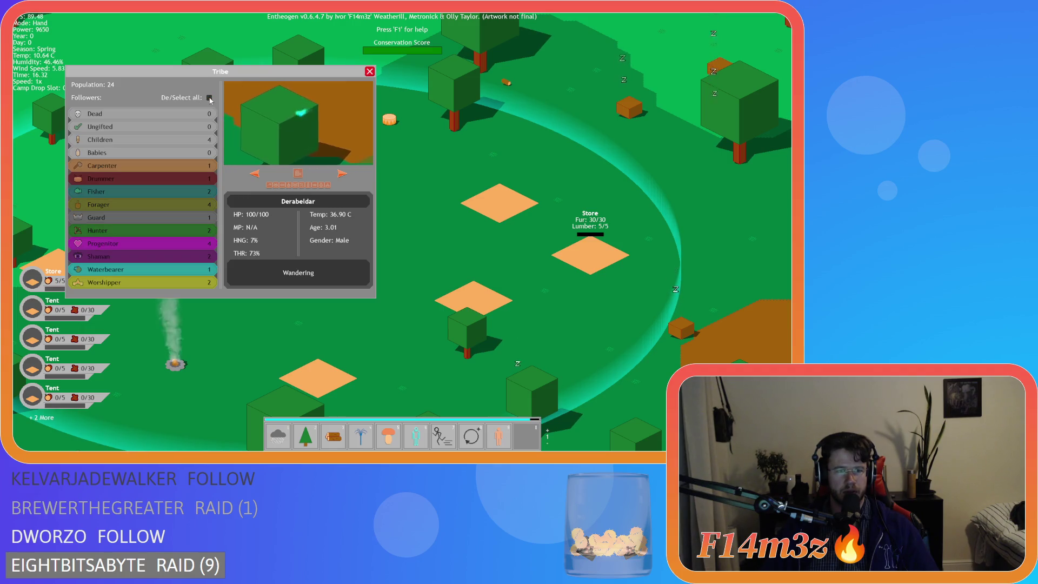
pyautogui.click(343, 175)
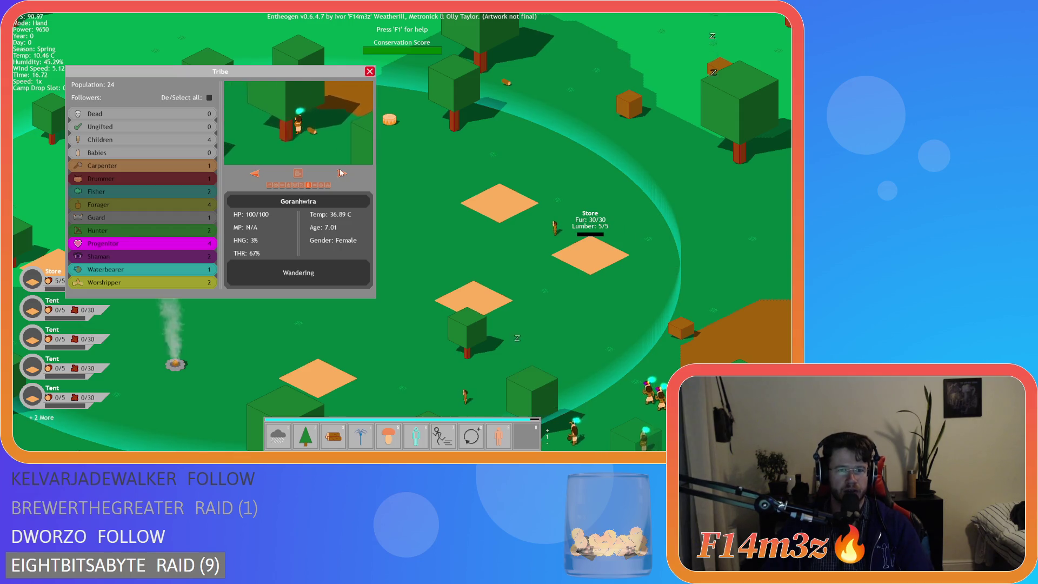
pyautogui.click(269, 186)
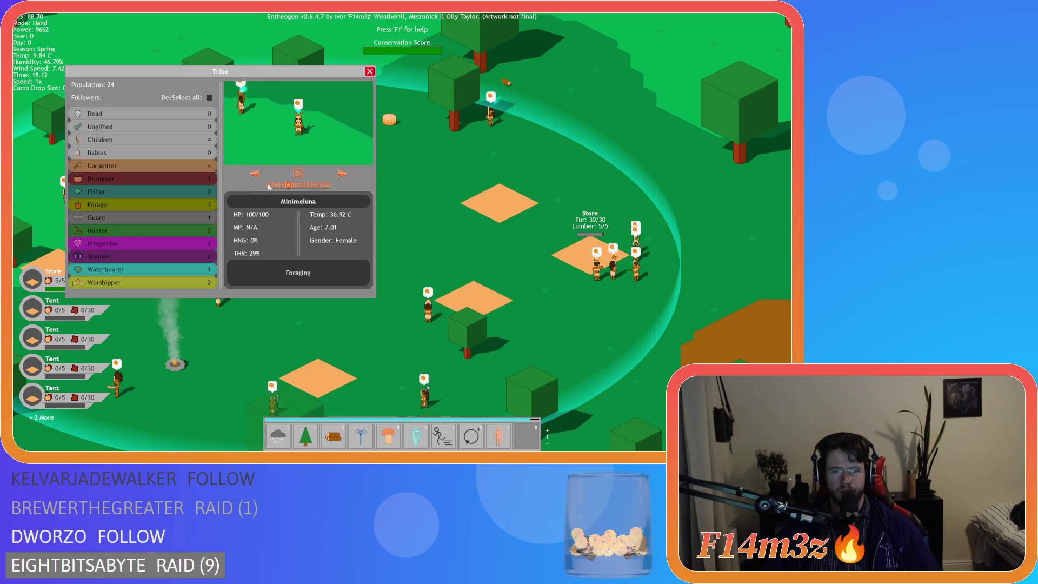
# Filter followers by Carpenter and Progenitor, cycle matches, then drop Carpenters from the filter.
pyautogui.click(177, 170)
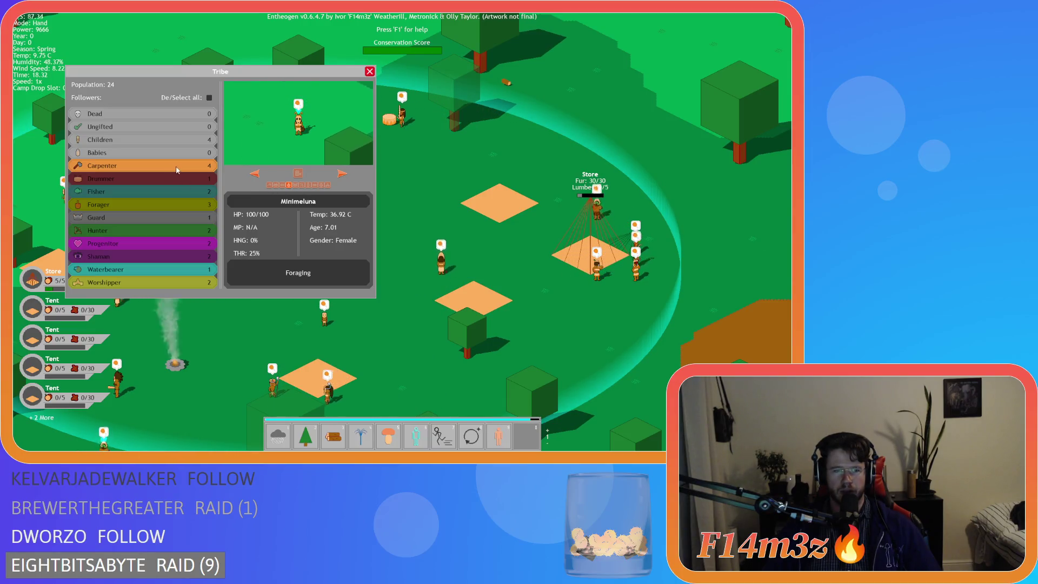
pyautogui.click(149, 242)
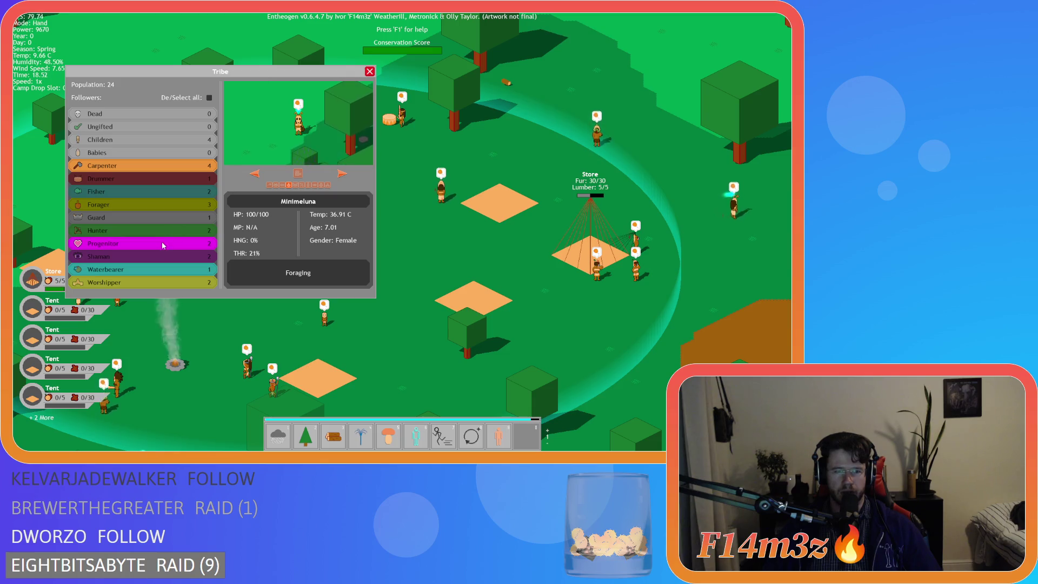
pyautogui.click(305, 174)
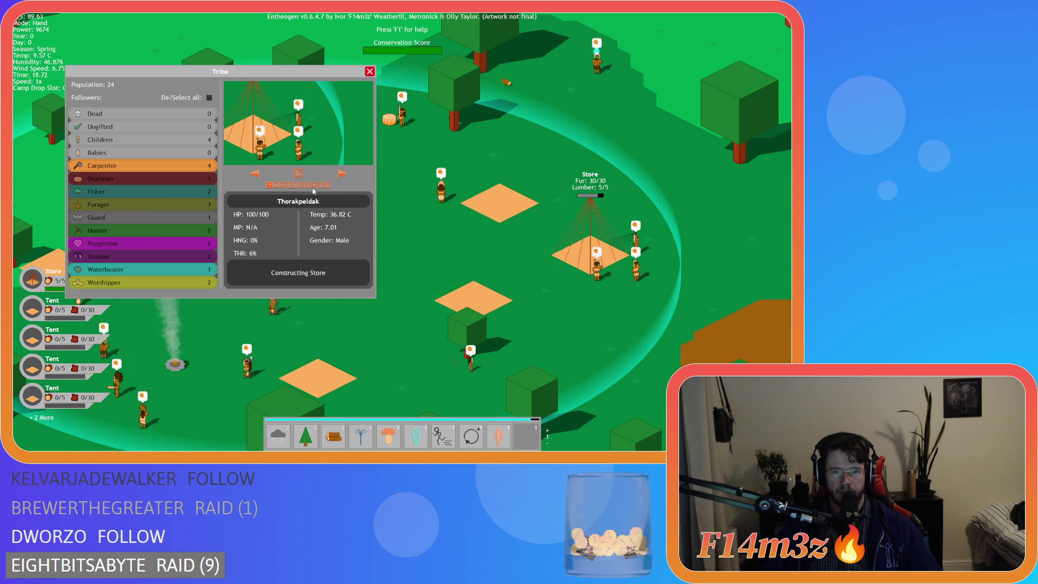
pyautogui.click(254, 174)
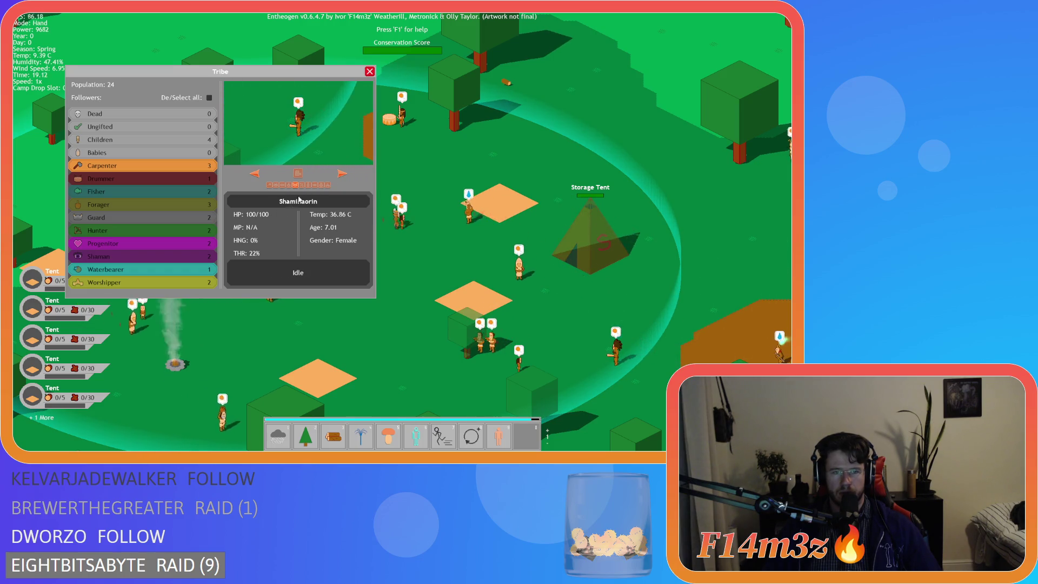
pyautogui.click(147, 163)
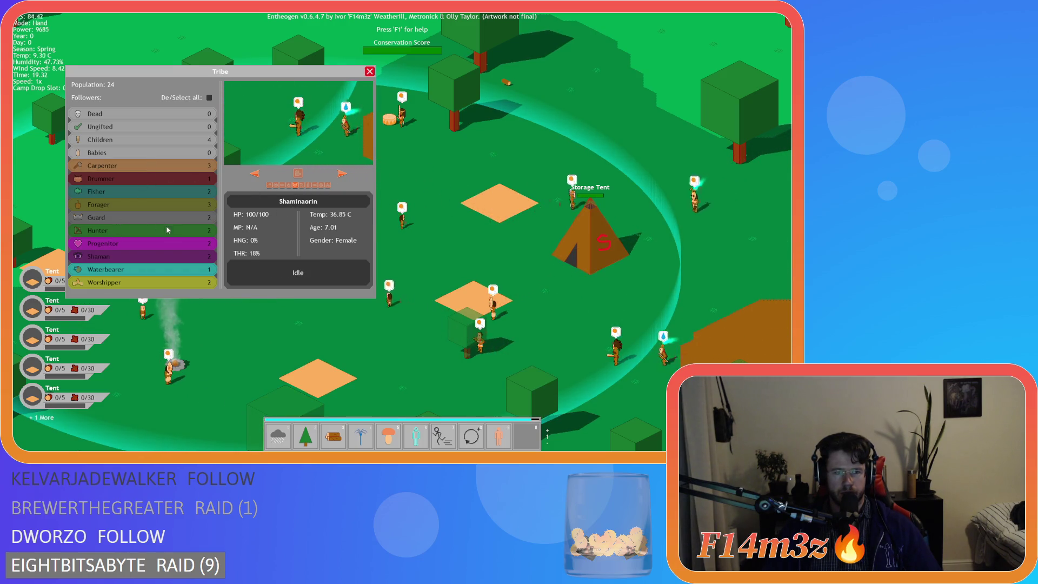
pyautogui.click(343, 173)
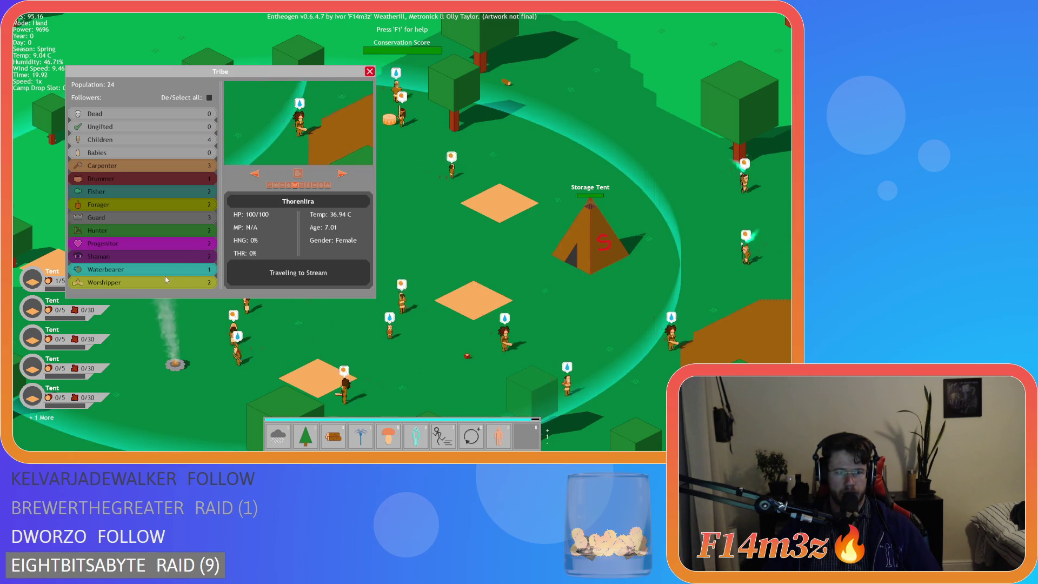
# Reopen the Tribe window, reselect all roles, view the next follower, and close it.
pyautogui.scroll(-5, 166, 280)
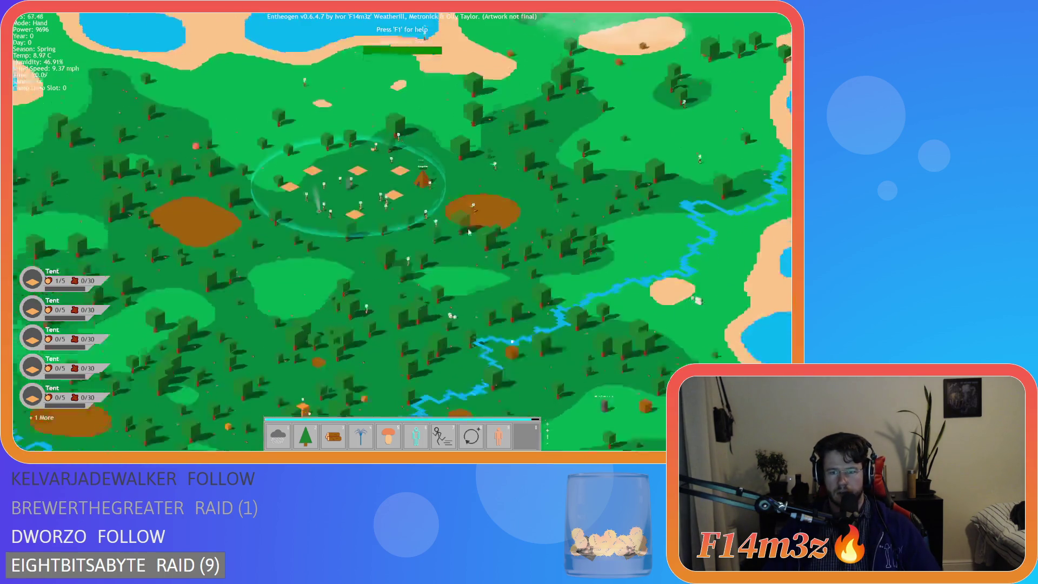
pyautogui.scroll(5, 444, 228)
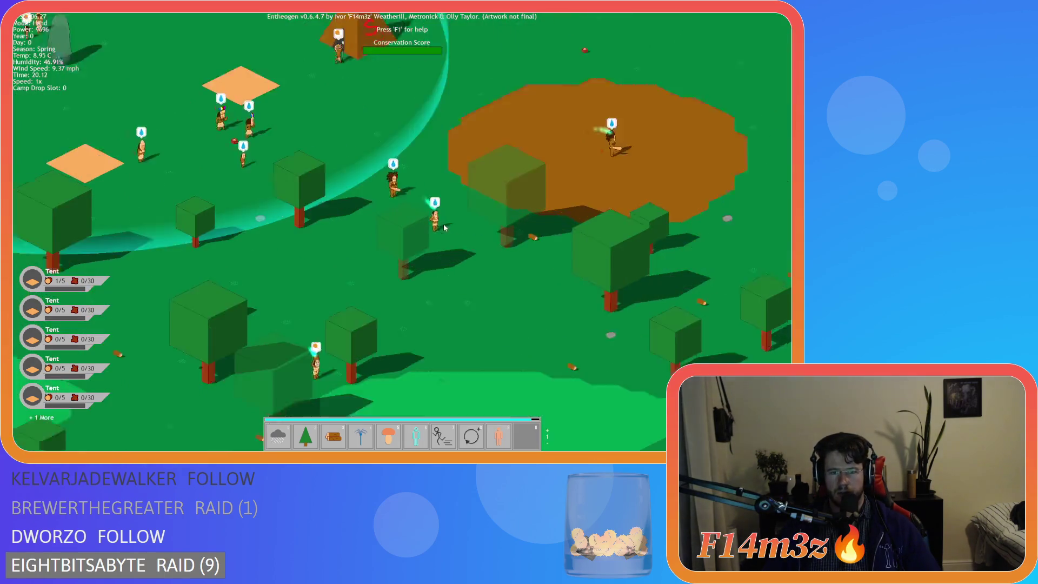
pyautogui.scroll(-3, 444, 227)
pyautogui.press('t')
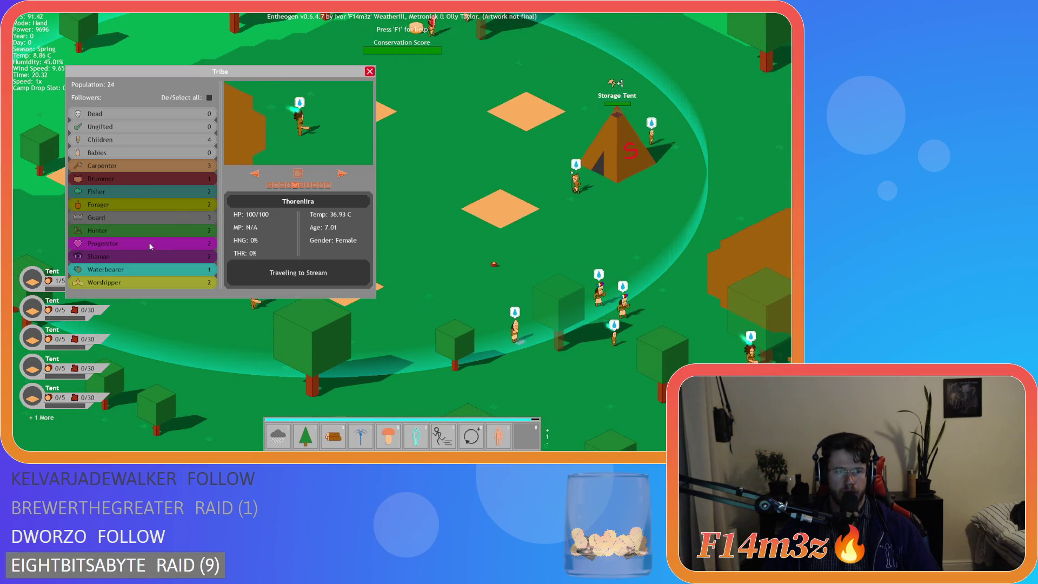
pyautogui.click(209, 98)
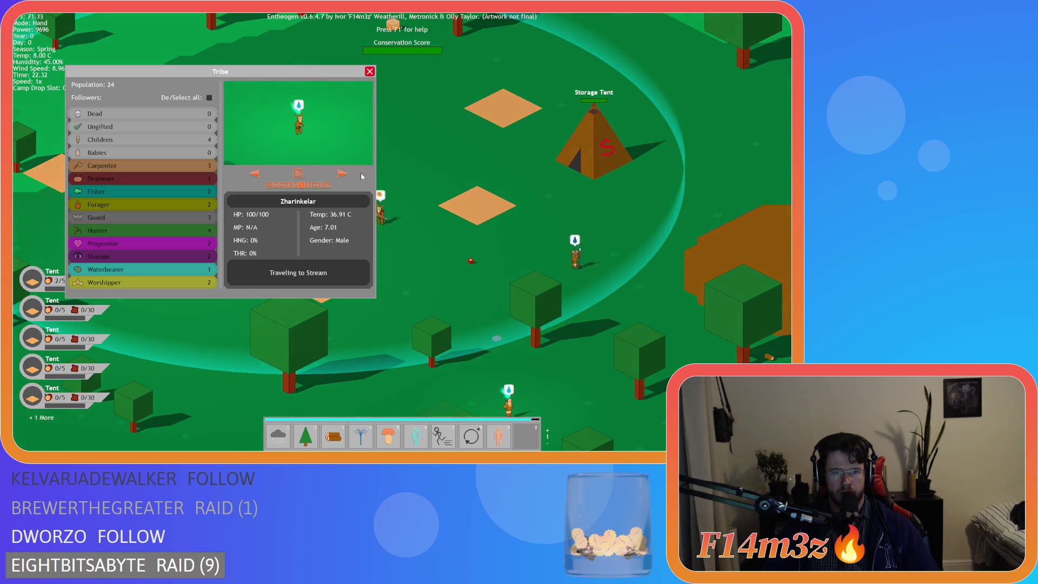
pyautogui.click(347, 175)
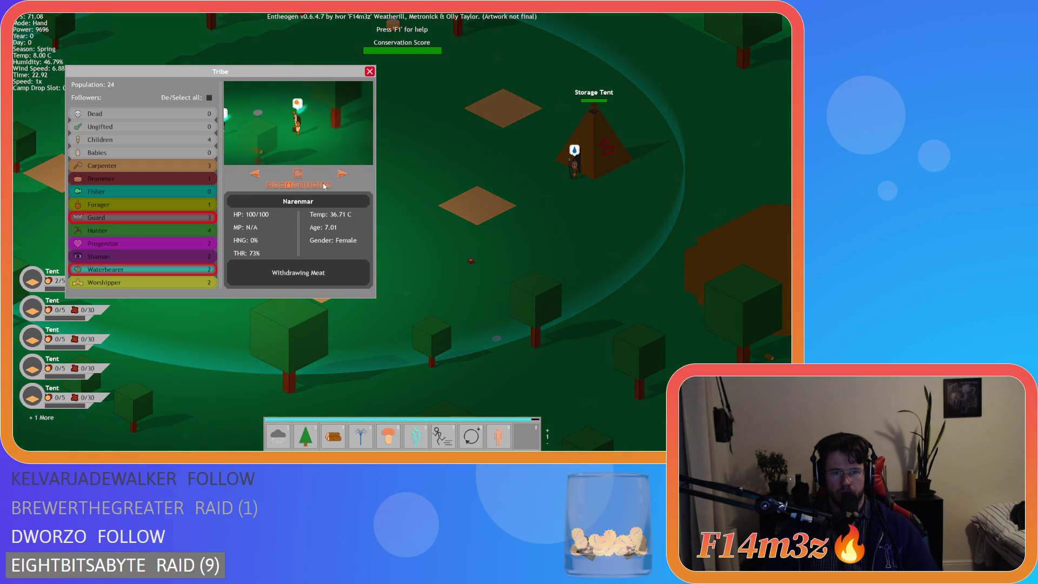
pyautogui.click(392, 205)
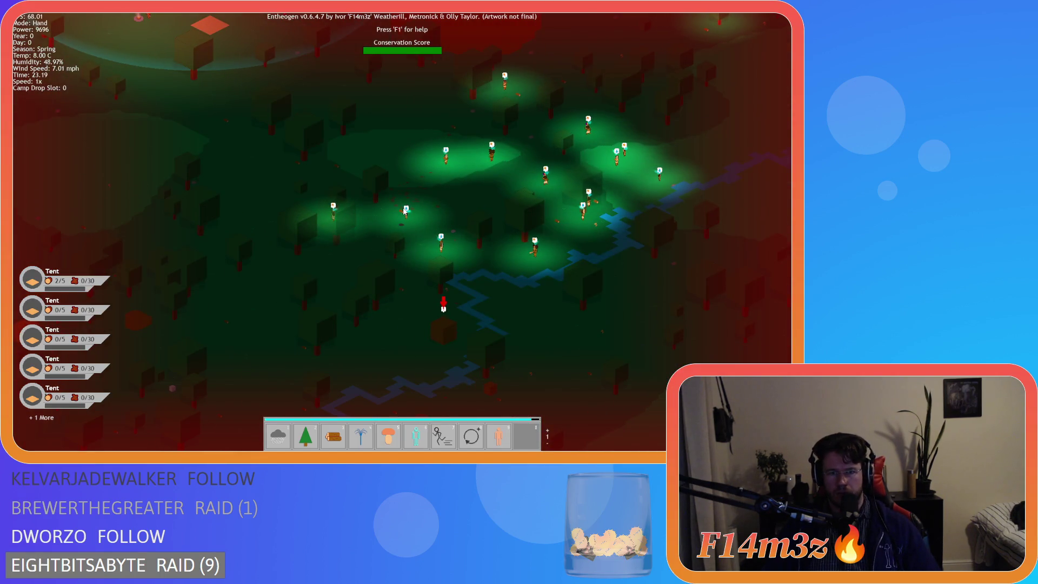
# Quicksave with F5, zoom in, and toggle the Tribe window open and shut with T and Escape.
pyautogui.press('F5')
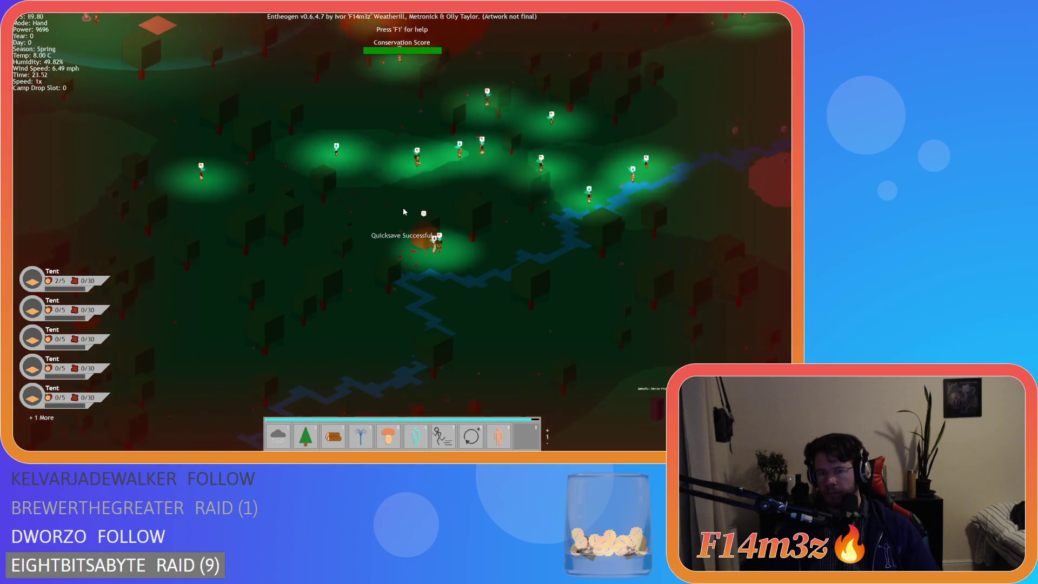
pyautogui.scroll(5, 403, 211)
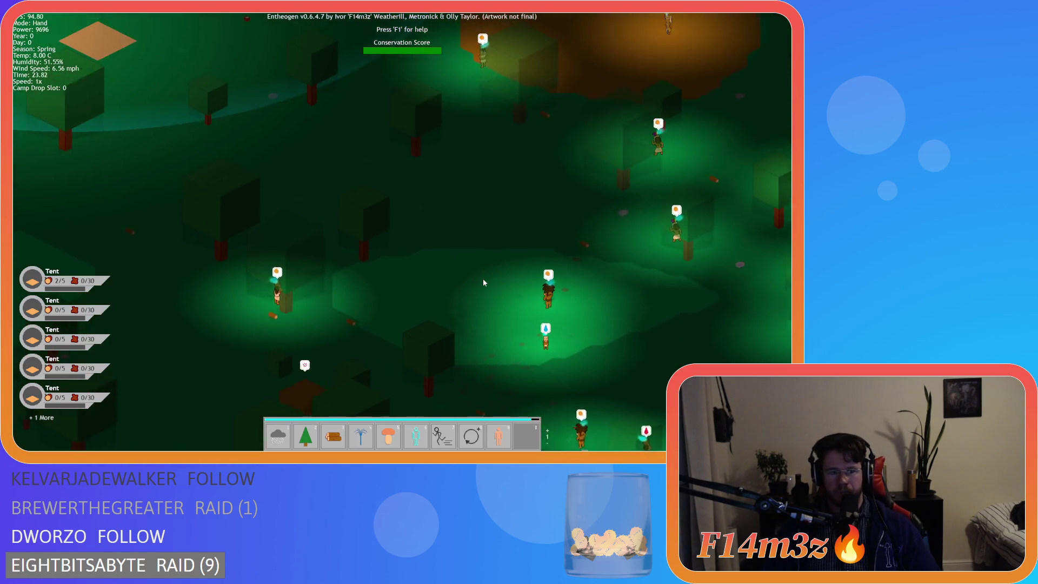
pyautogui.press('t')
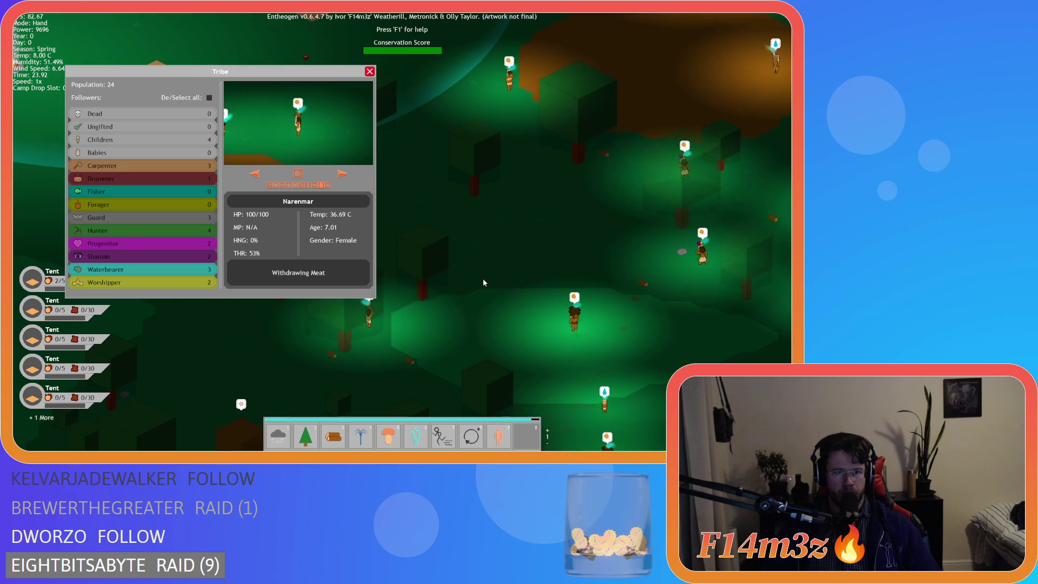
pyautogui.press('t')
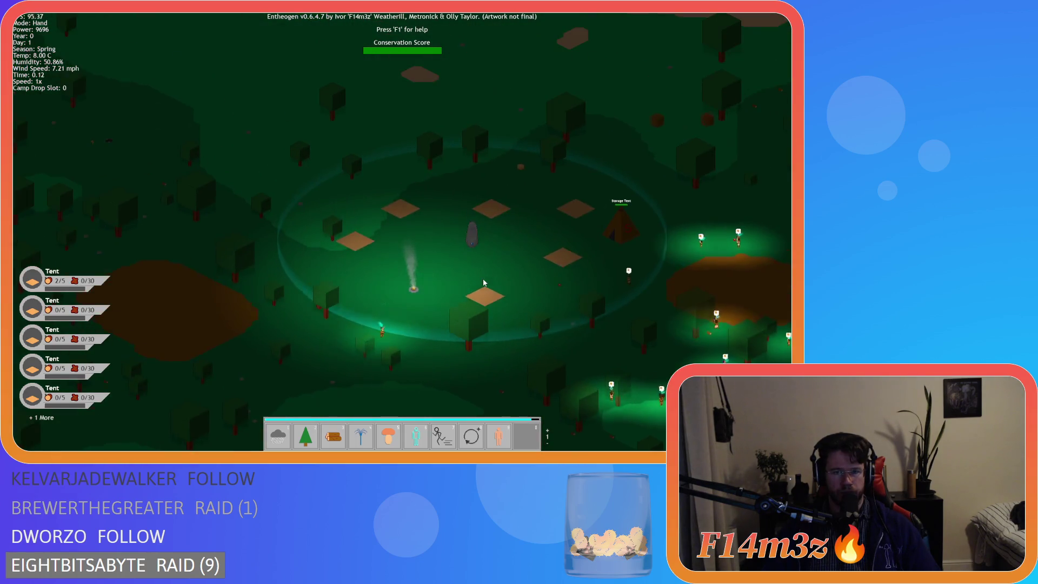
pyautogui.press('t')
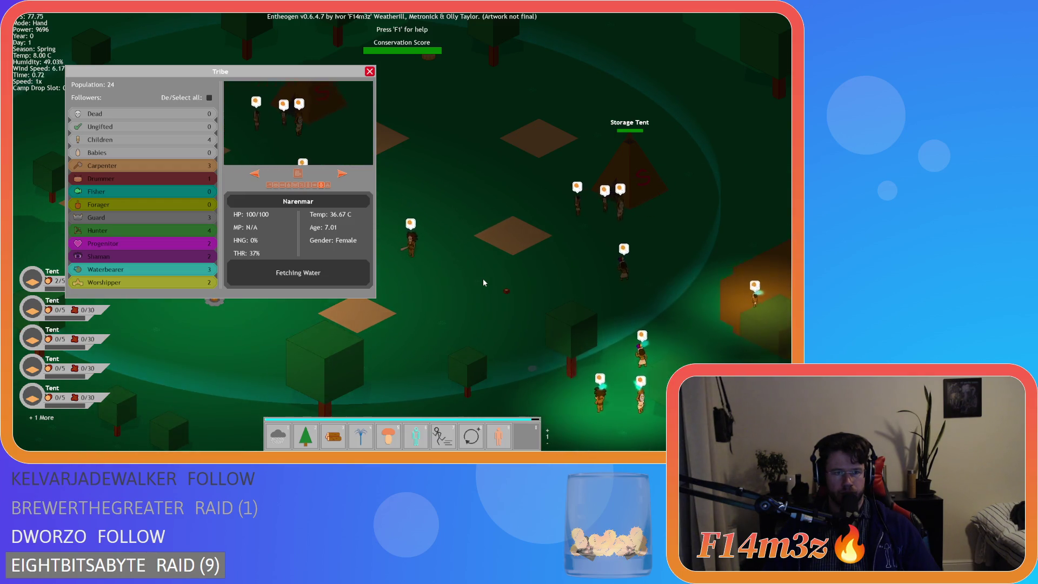
pyautogui.press('Escape')
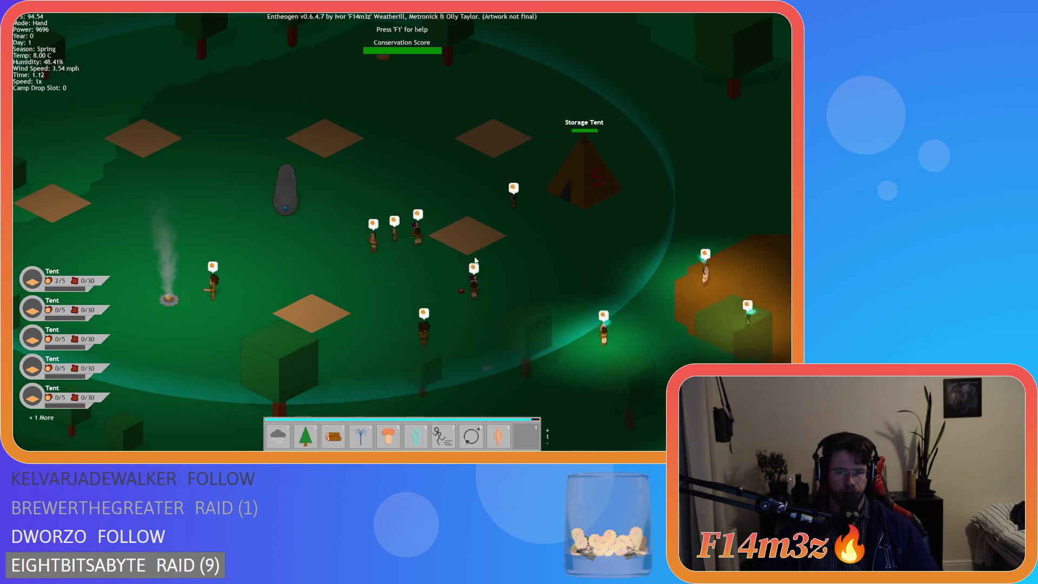
# Open the Storage Tent inventory and place a campfire beside the Storage Tent.
pyautogui.click(583, 191)
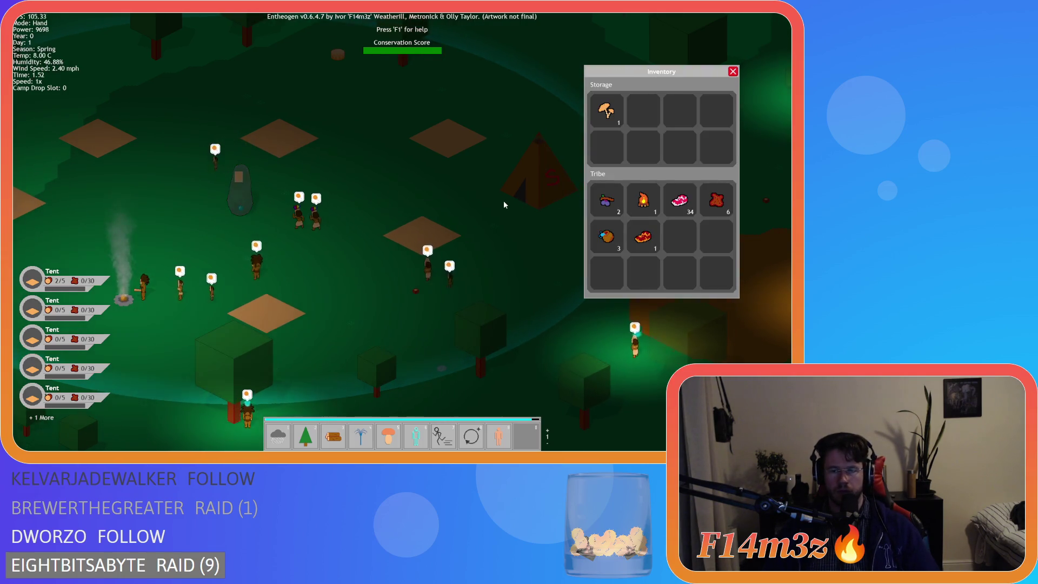
pyautogui.press('w')
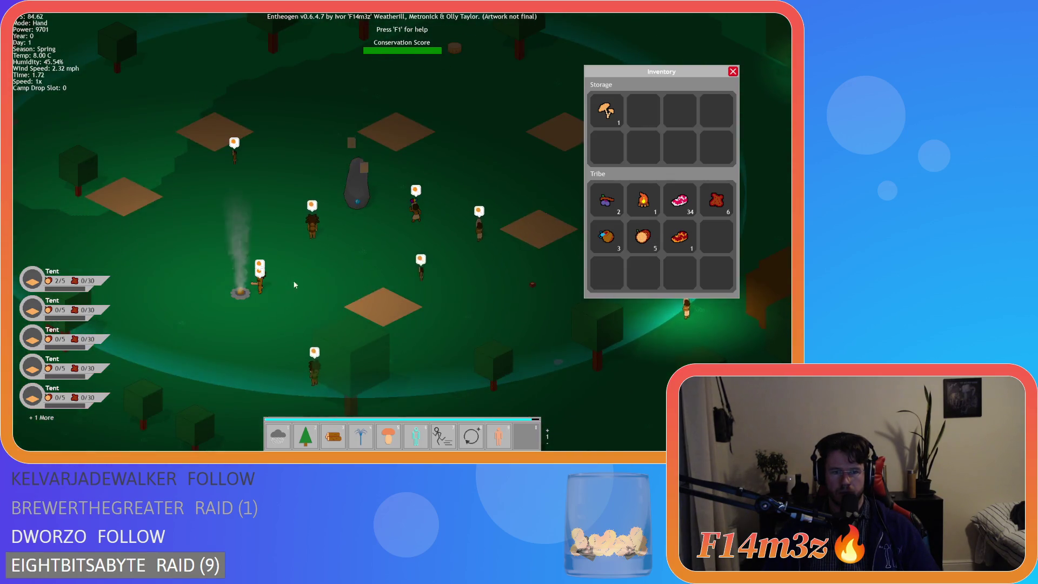
pyautogui.press('d')
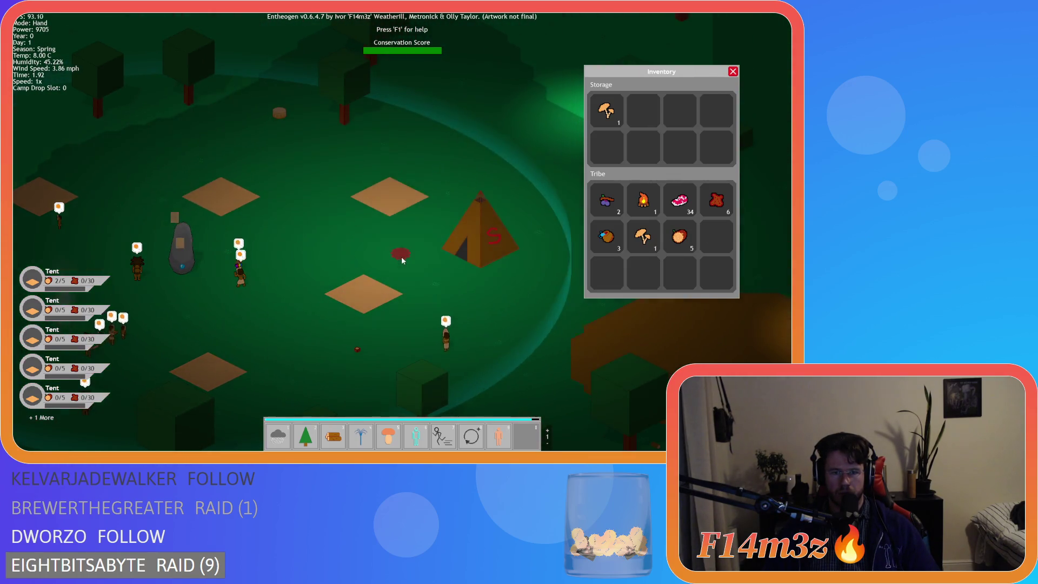
pyautogui.click(378, 251)
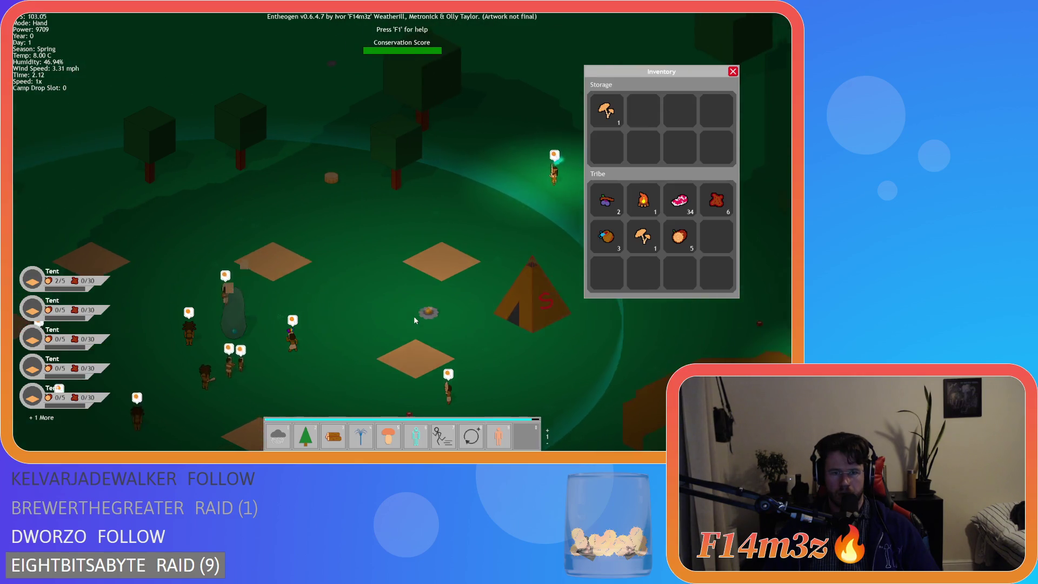
# Pan and zoom over the camp, then quicksave with F5.
pyautogui.press('s')
pyautogui.scroll(-3, 389, 221)
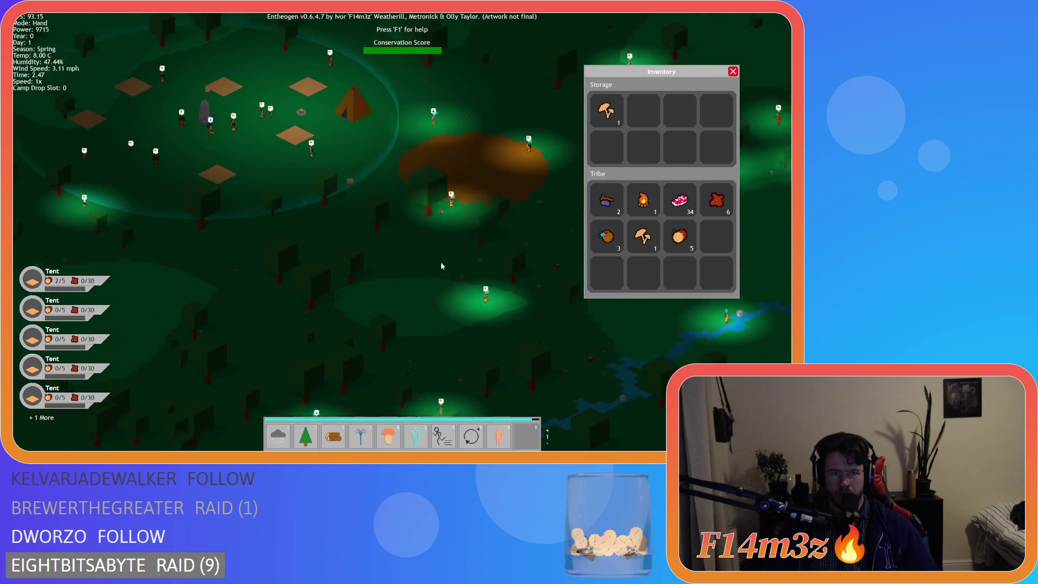
pyautogui.scroll(3, 441, 265)
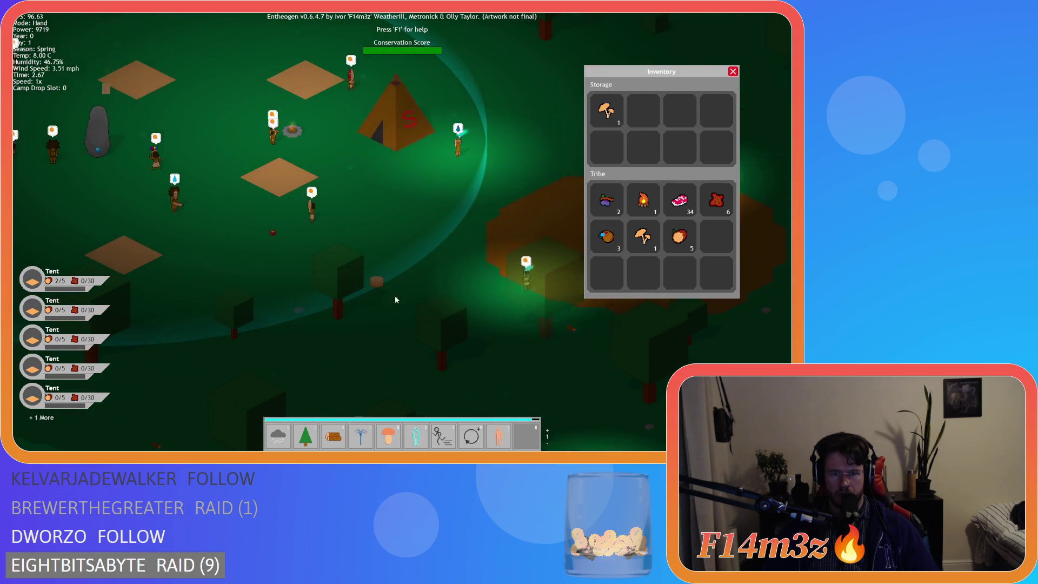
pyautogui.press('w')
pyautogui.press('a')
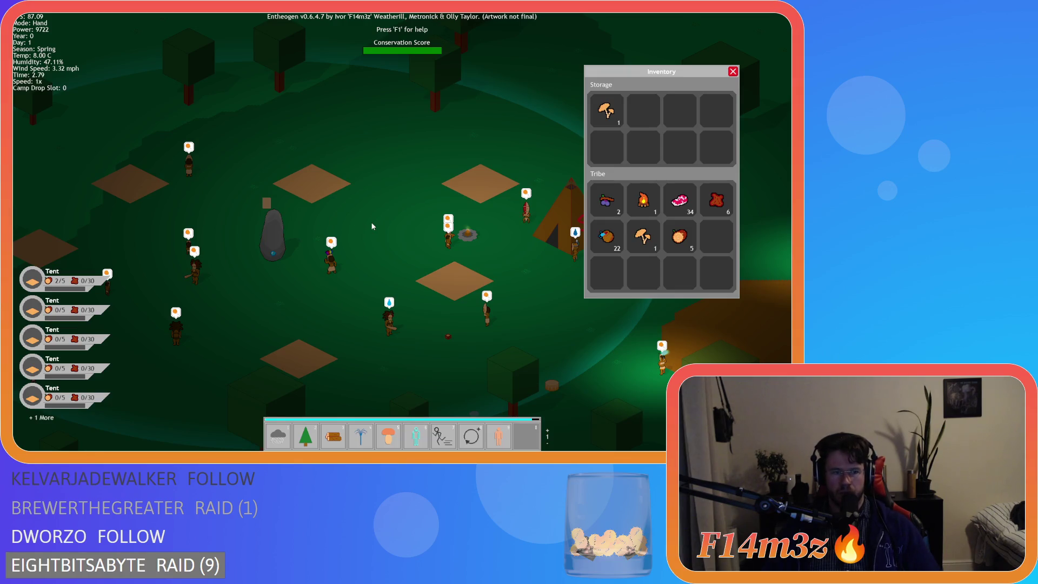
pyautogui.press('F5')
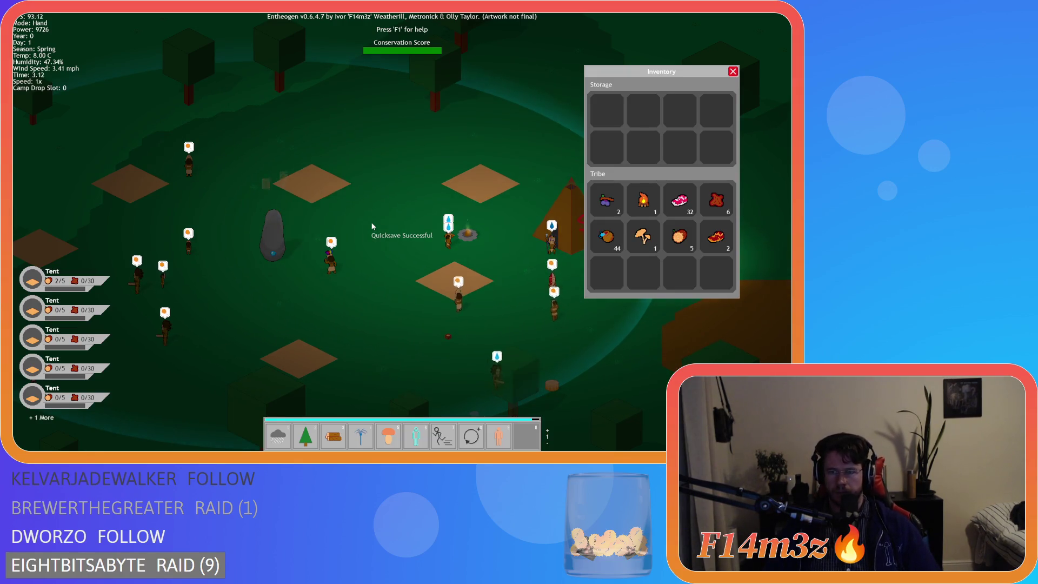
# Pan across the camp and open the Camp overview of buildings with C.
pyautogui.press('d')
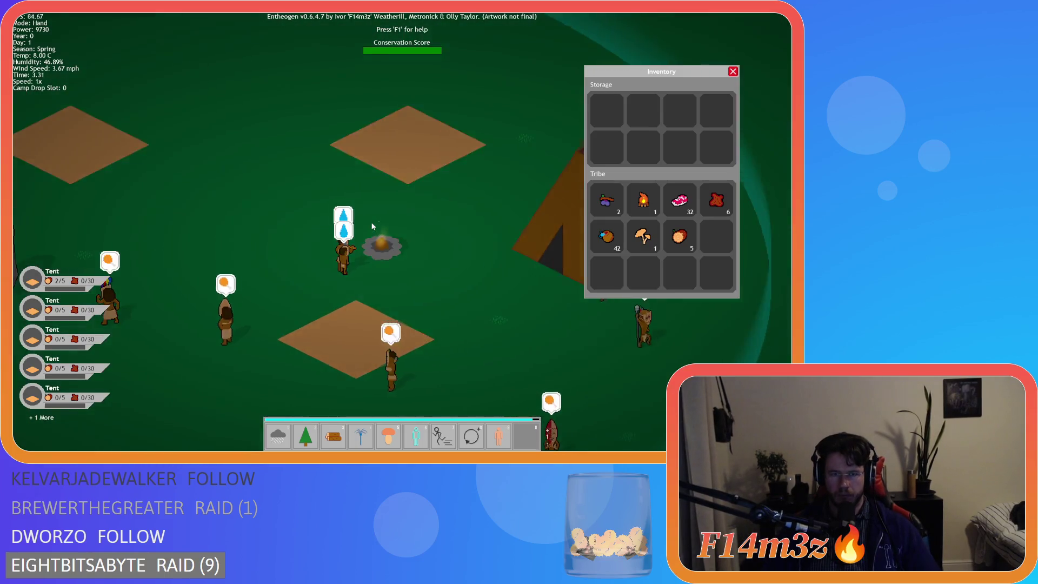
pyautogui.scroll(-5, 370, 222)
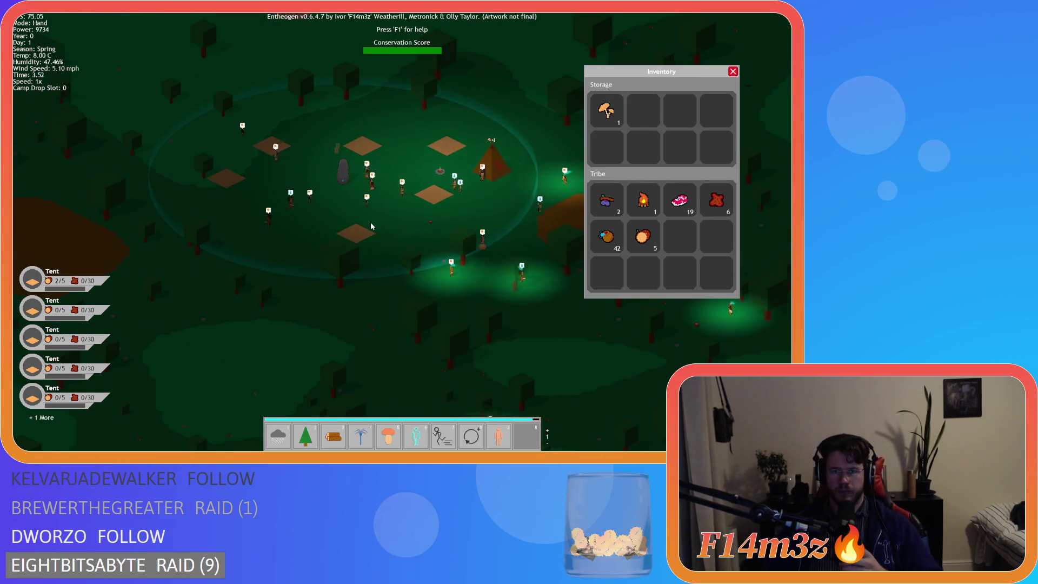
pyautogui.press('d')
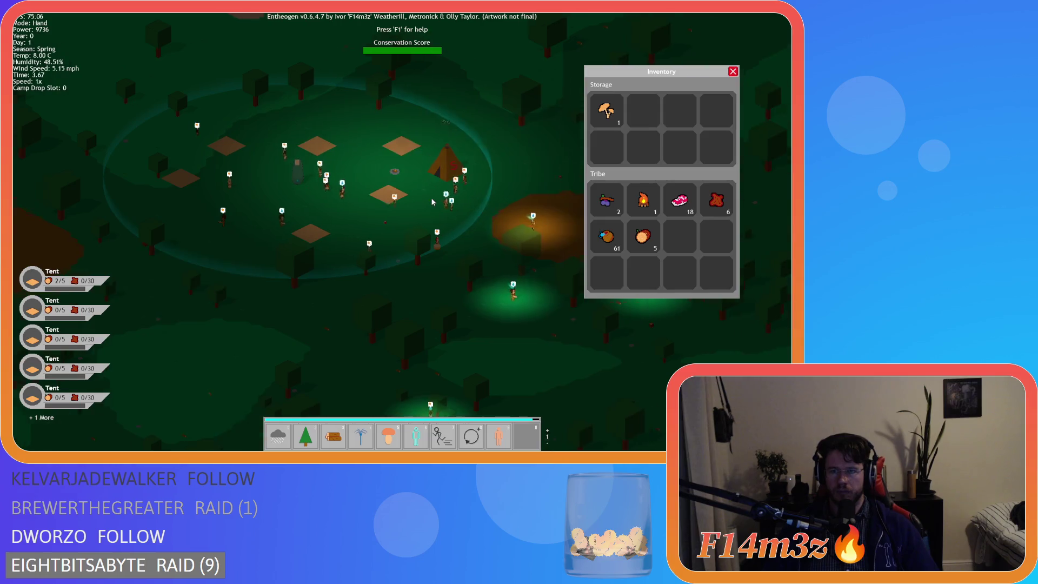
pyautogui.press('w')
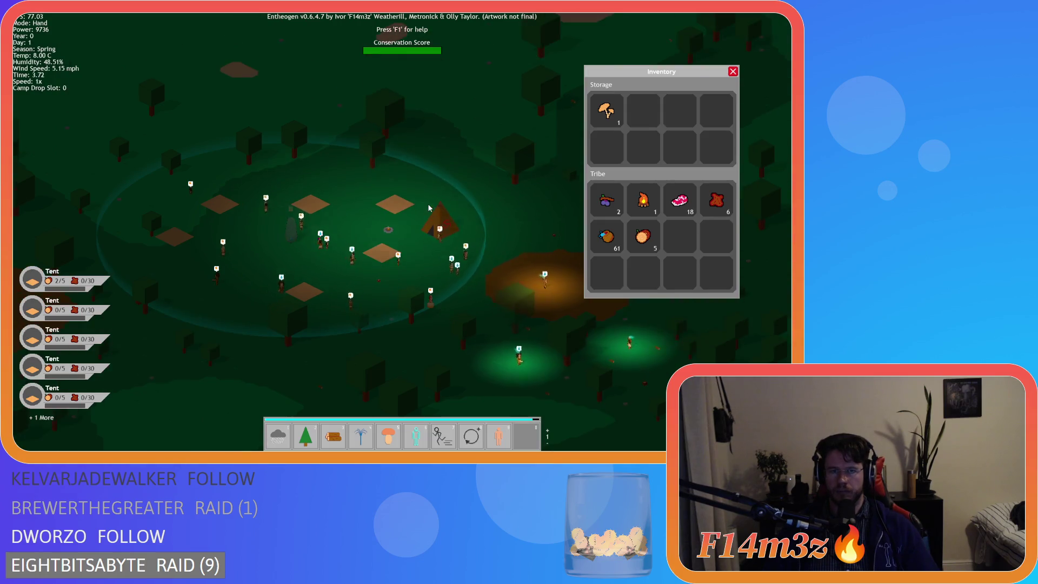
pyautogui.scroll(3, 427, 204)
pyautogui.scroll(-3, 427, 203)
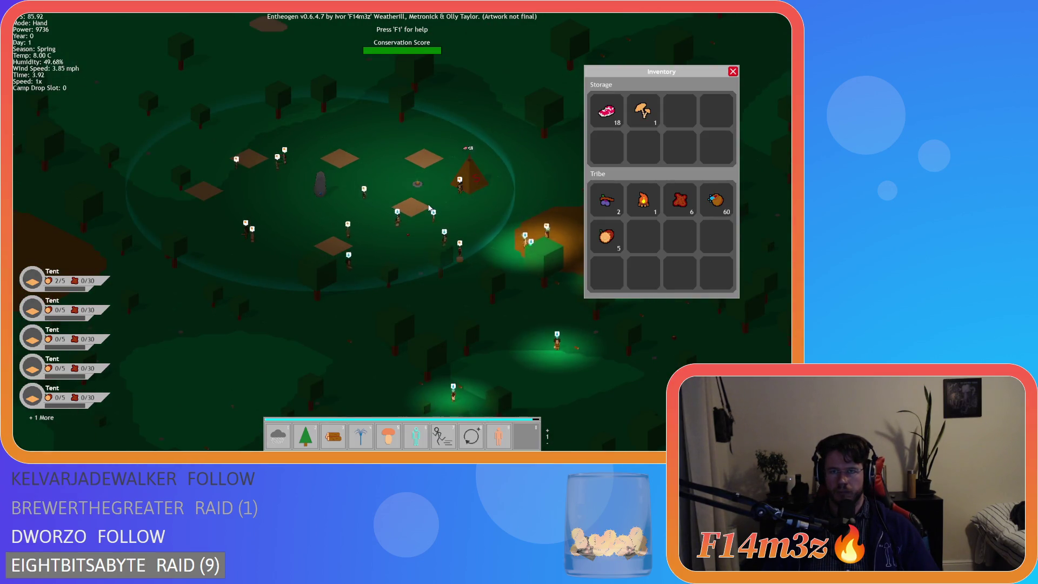
pyautogui.scroll(3, 427, 207)
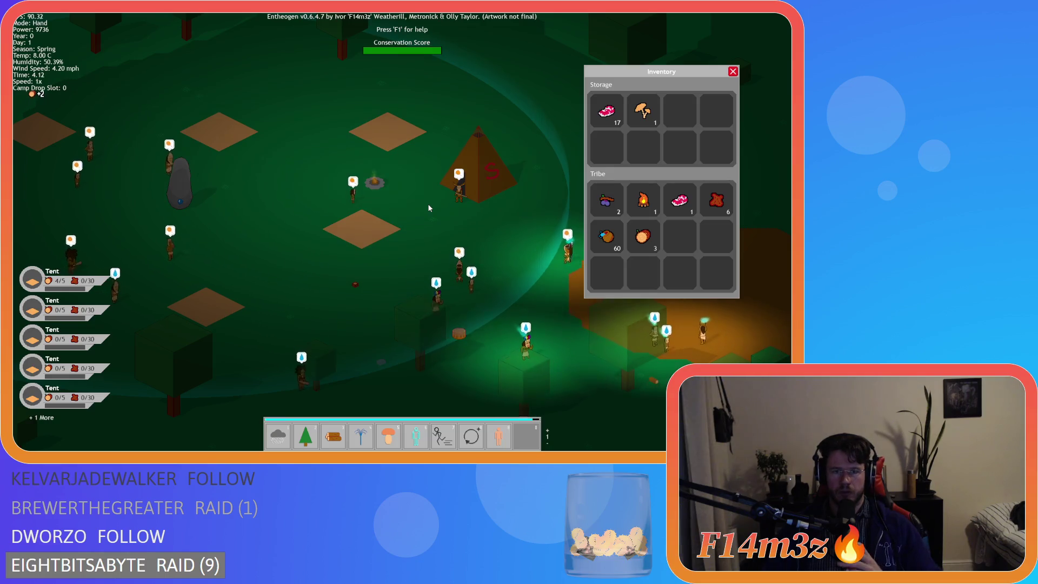
pyautogui.press('w')
pyautogui.press('c')
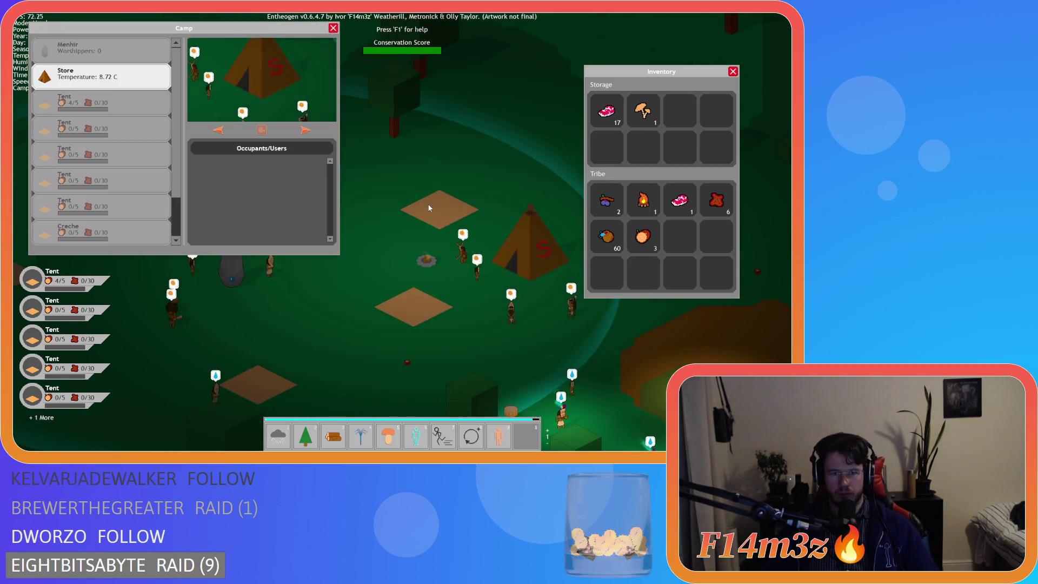
pyautogui.press('d')
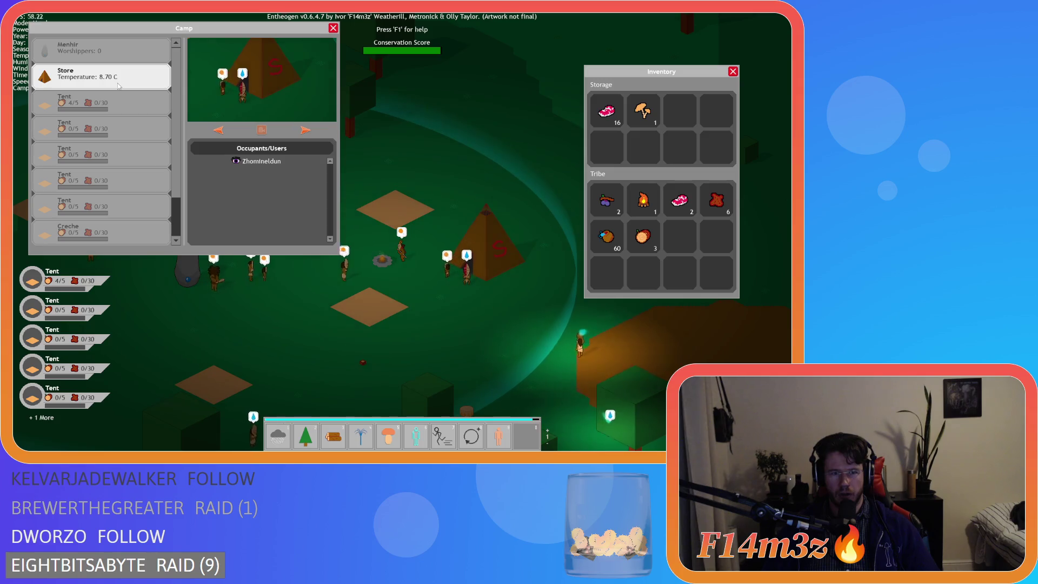
# Inspect the Campfire occupants, the Store preview, and the Drum in the Camp list.
pyautogui.press('a')
pyautogui.press('d')
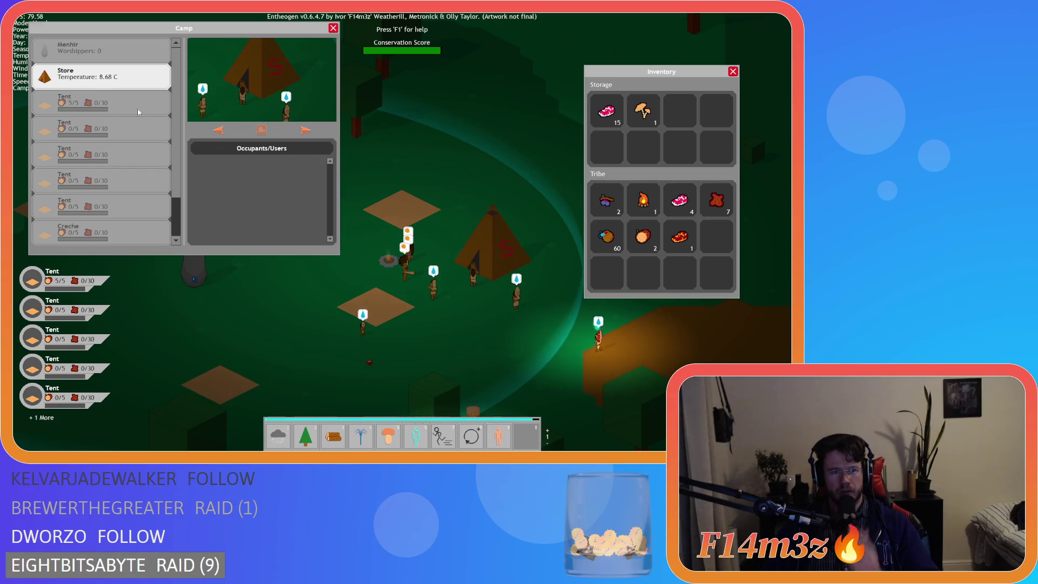
pyautogui.scroll(-1, 84, 216)
pyautogui.click(84, 215)
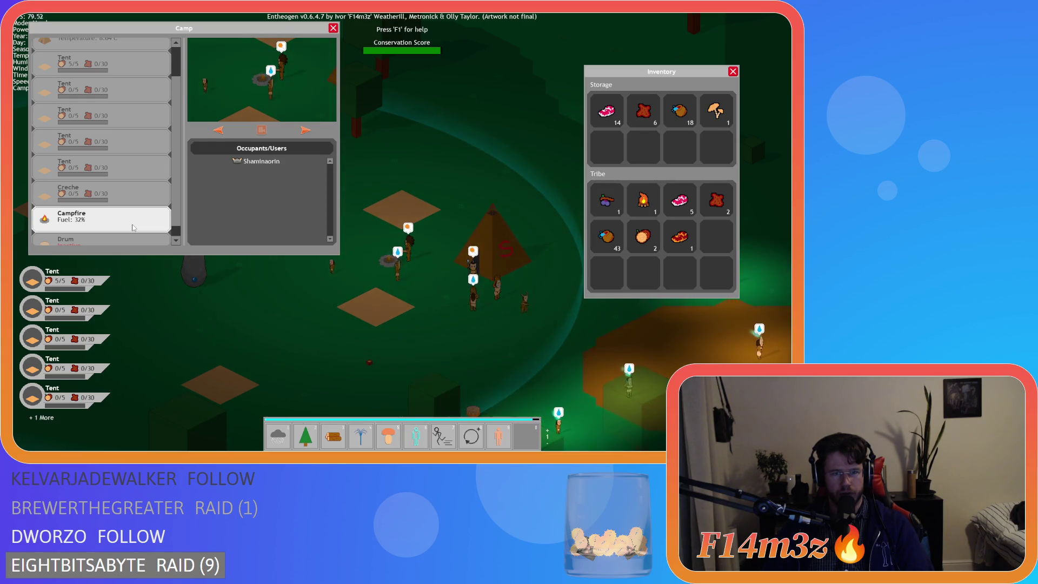
pyautogui.press('a')
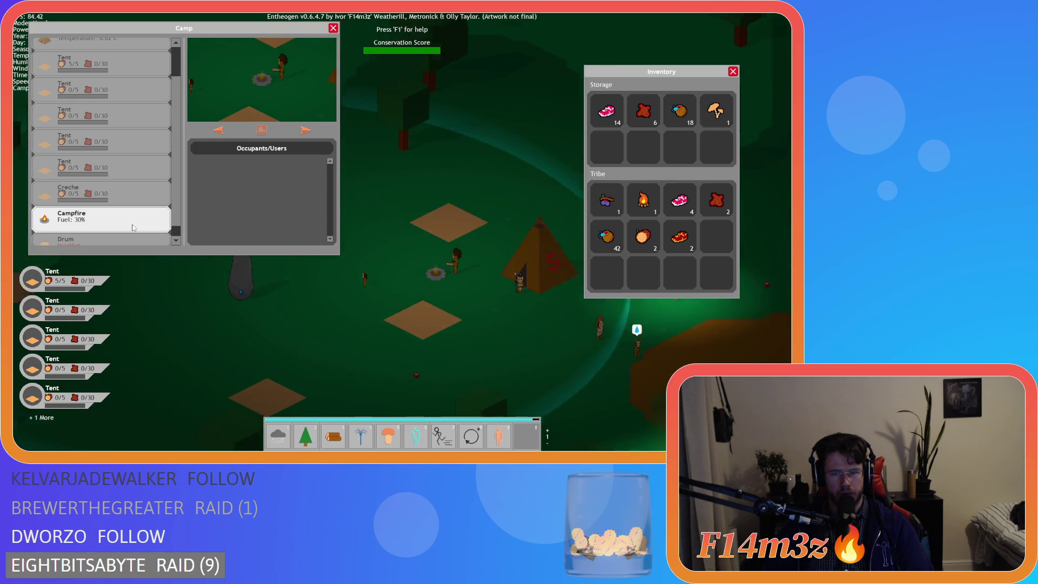
pyautogui.scroll(2, 115, 137)
pyautogui.click(90, 85)
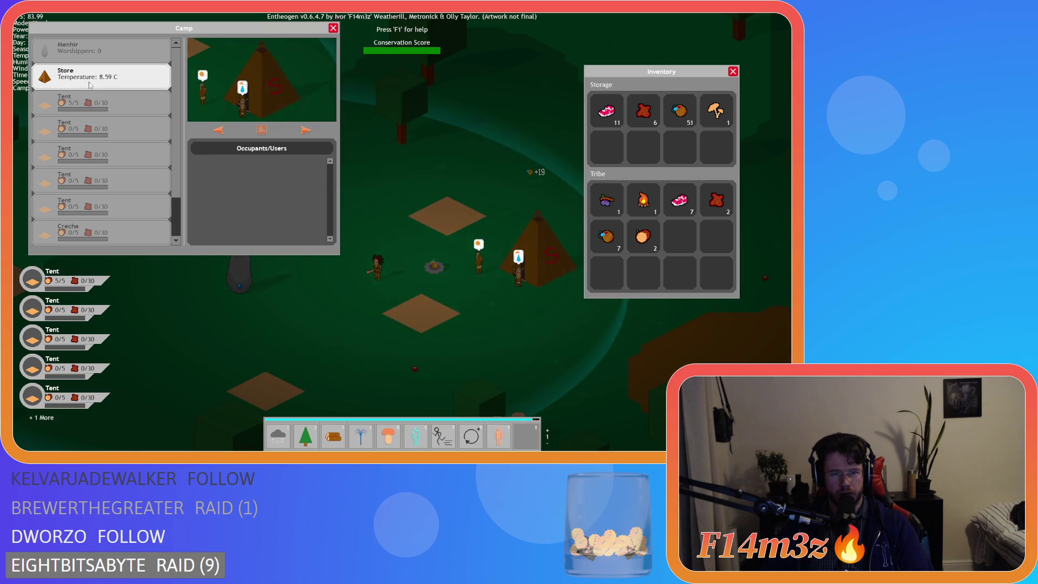
pyautogui.scroll(-2, 90, 105)
pyautogui.click(80, 214)
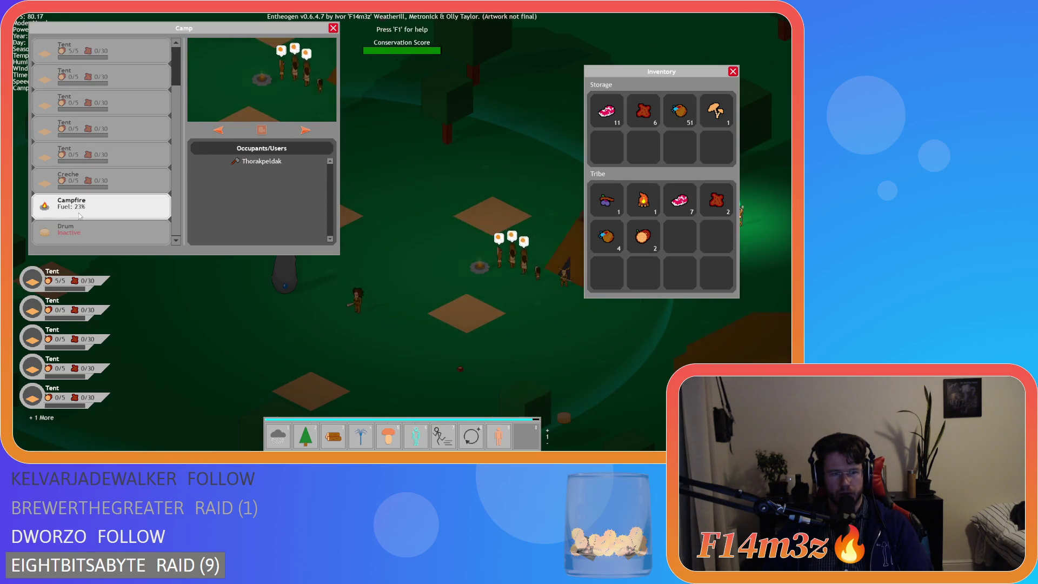
pyautogui.click(119, 237)
pyautogui.click(119, 212)
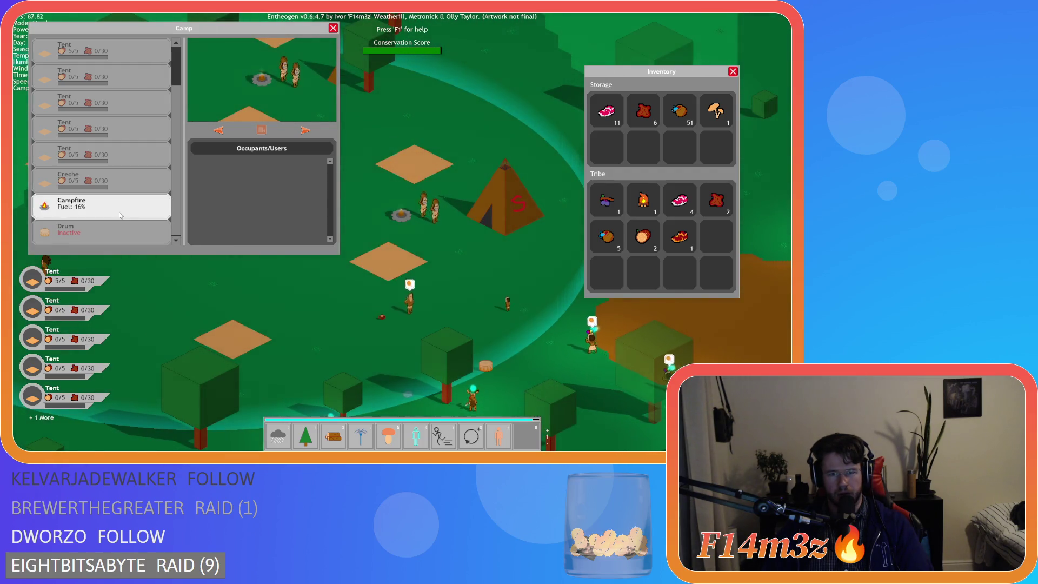
# Recheck the Store, the empty Tent site, Campfire fuel and the Menhir's worshippers, then close the overview.
pyautogui.press('w')
pyautogui.press('w')
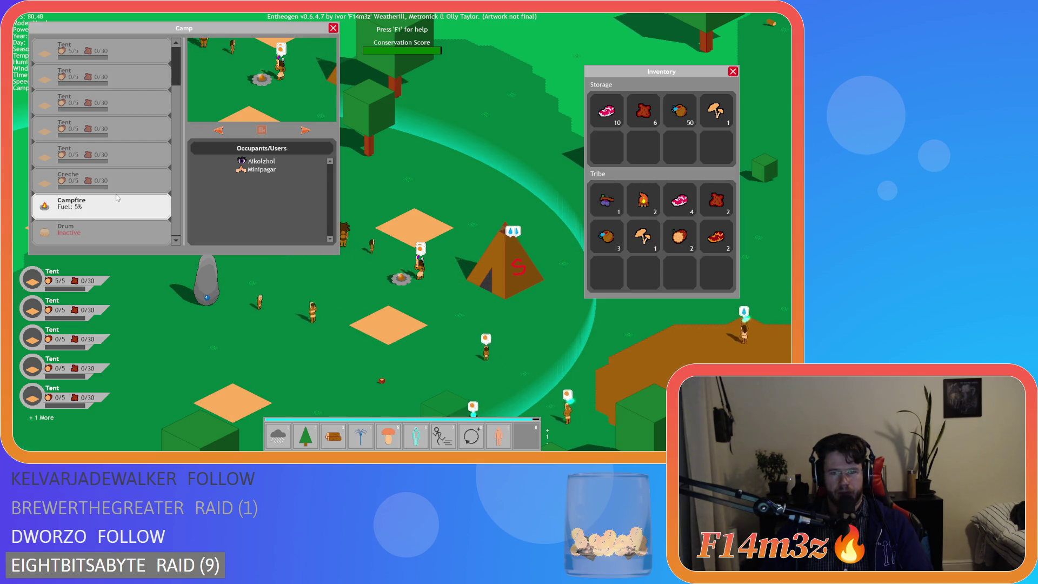
pyautogui.scroll(2, 137, 156)
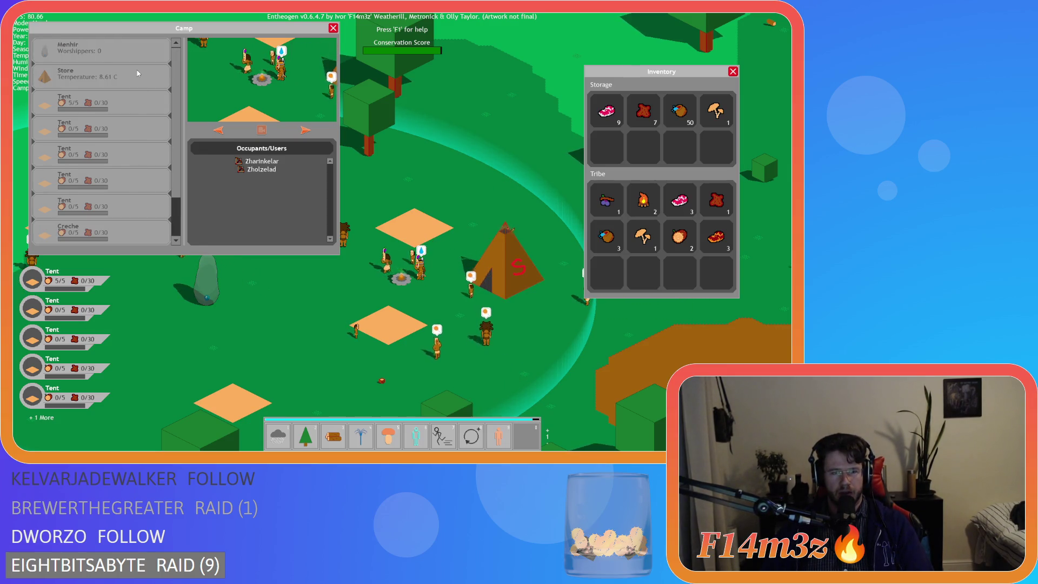
pyautogui.click(113, 82)
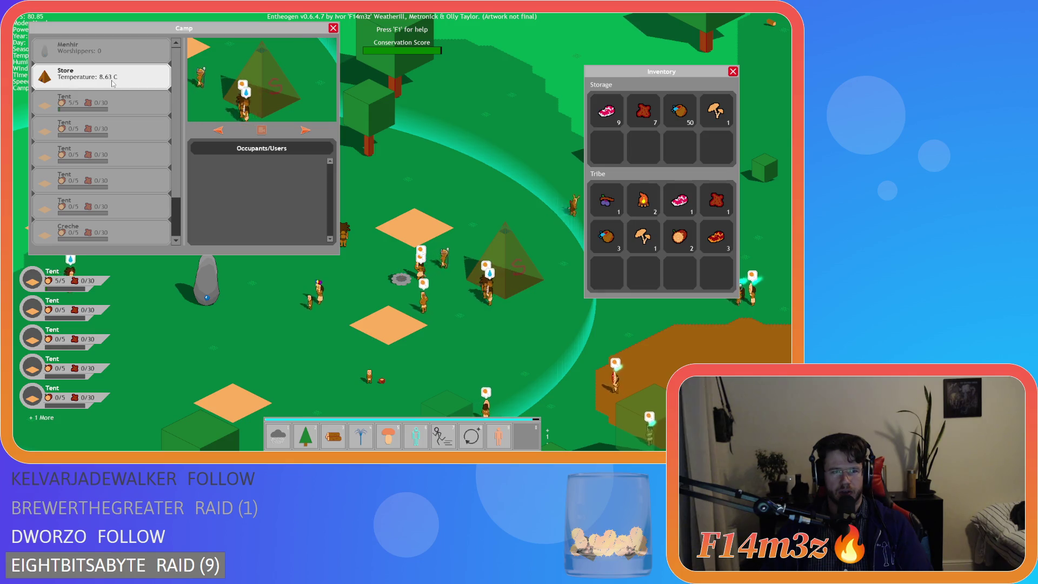
pyautogui.click(113, 207)
pyautogui.scroll(-2, 114, 205)
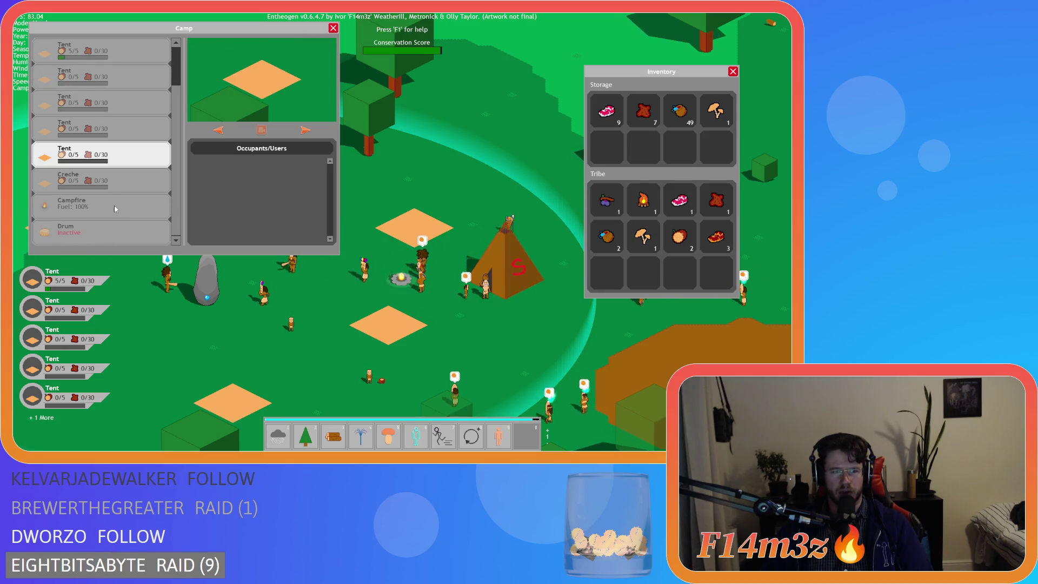
pyautogui.click(115, 205)
pyautogui.scroll(1, 115, 201)
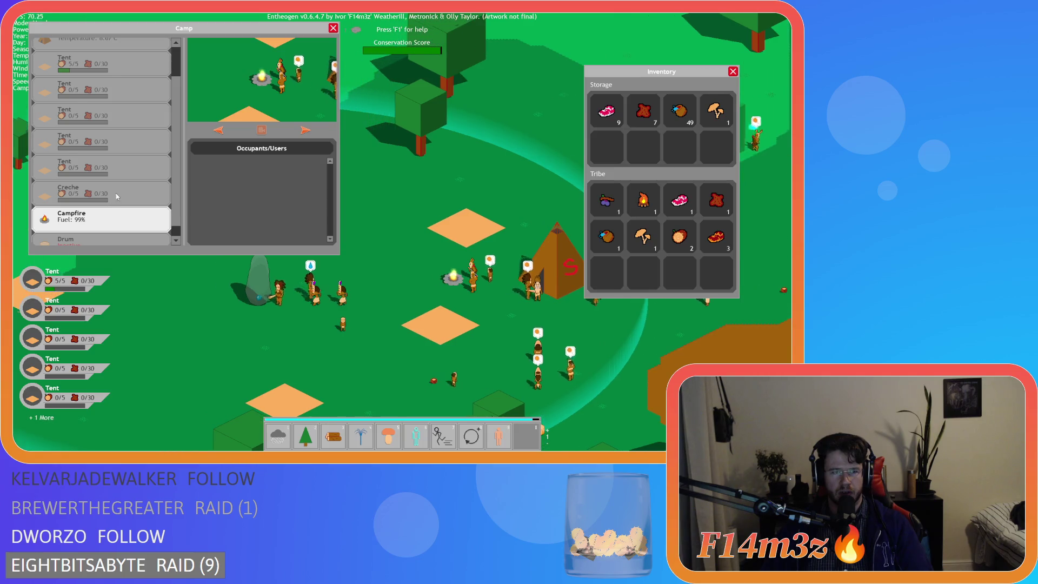
pyautogui.scroll(2, 117, 197)
pyautogui.click(84, 59)
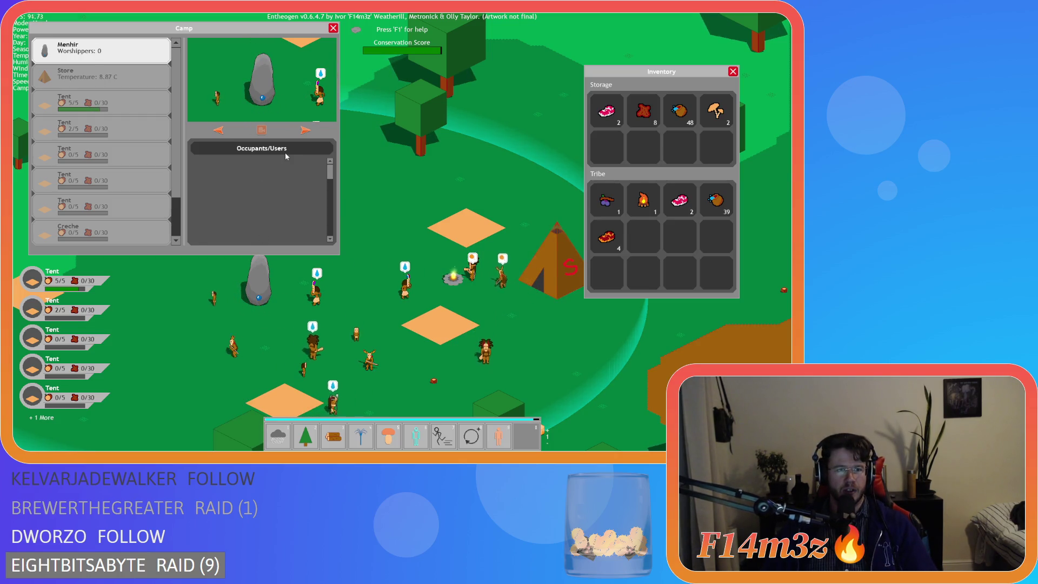
pyautogui.click(333, 28)
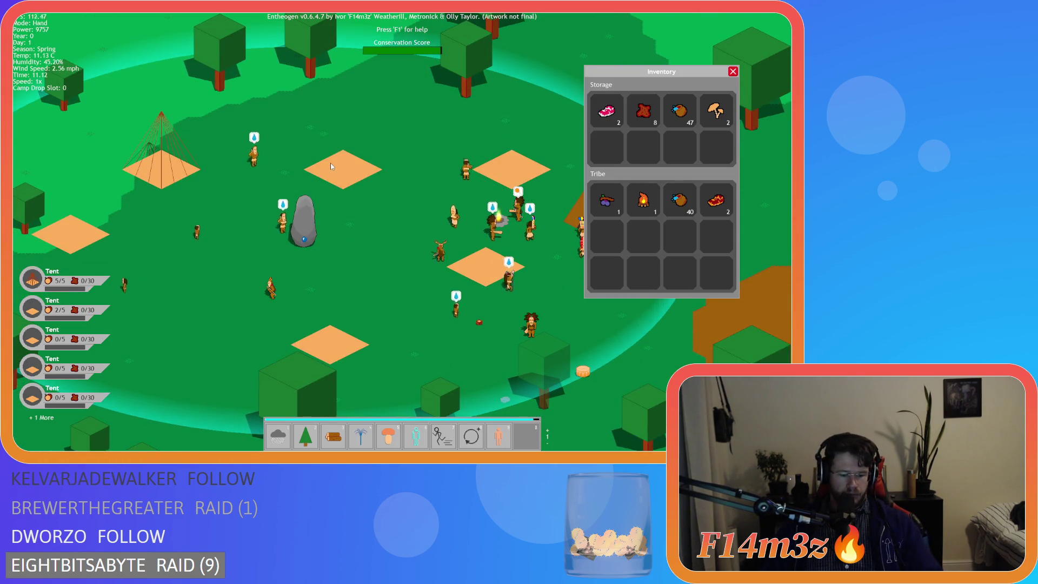
# Quit to the title menu with Escape and Y, then choose and confirm New Game.
pyautogui.press('Escape')
pyautogui.press('Escape')
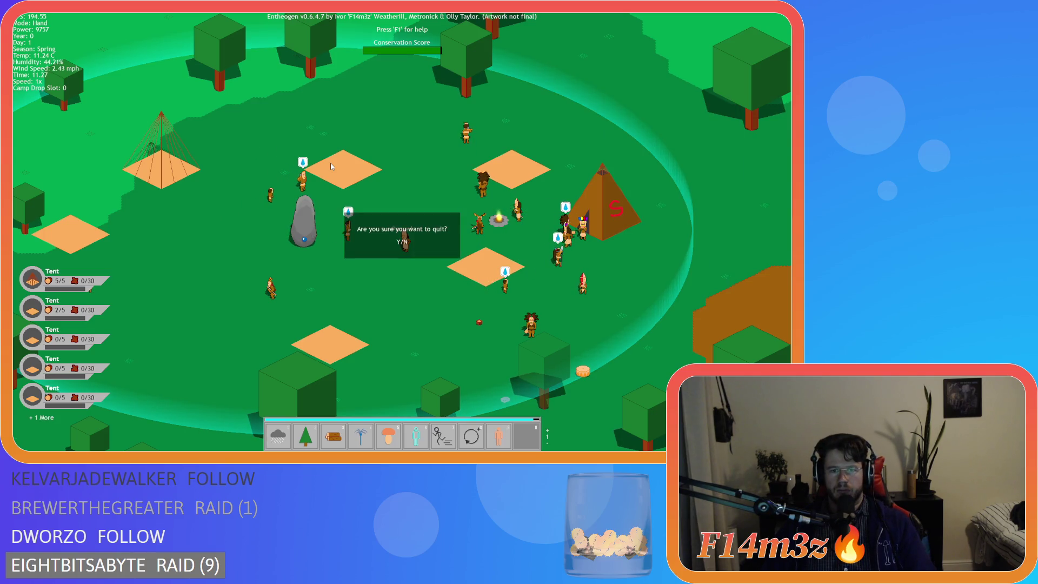
pyautogui.press('y')
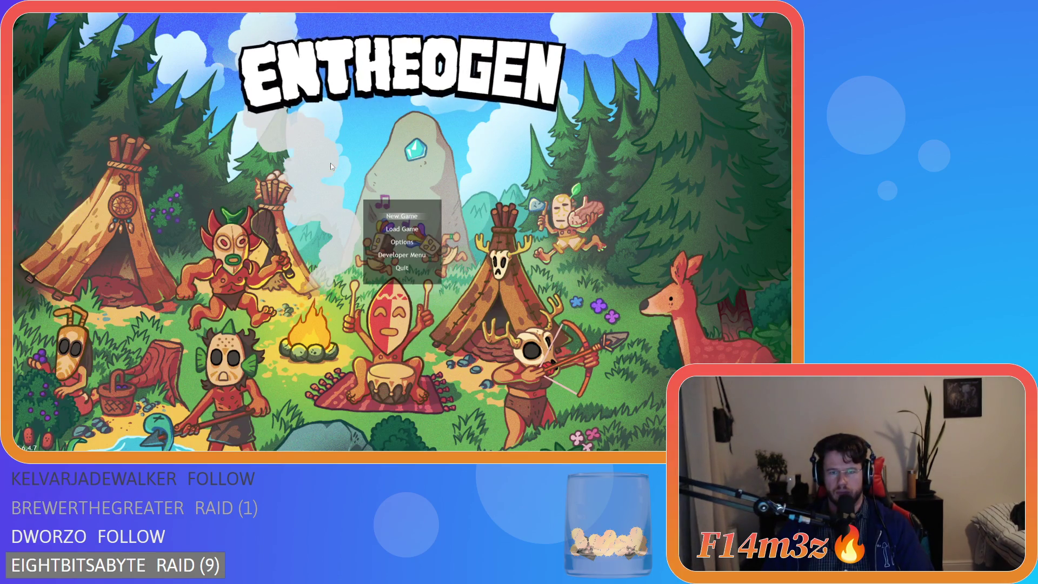
pyautogui.press('Return')
pyautogui.press('y')
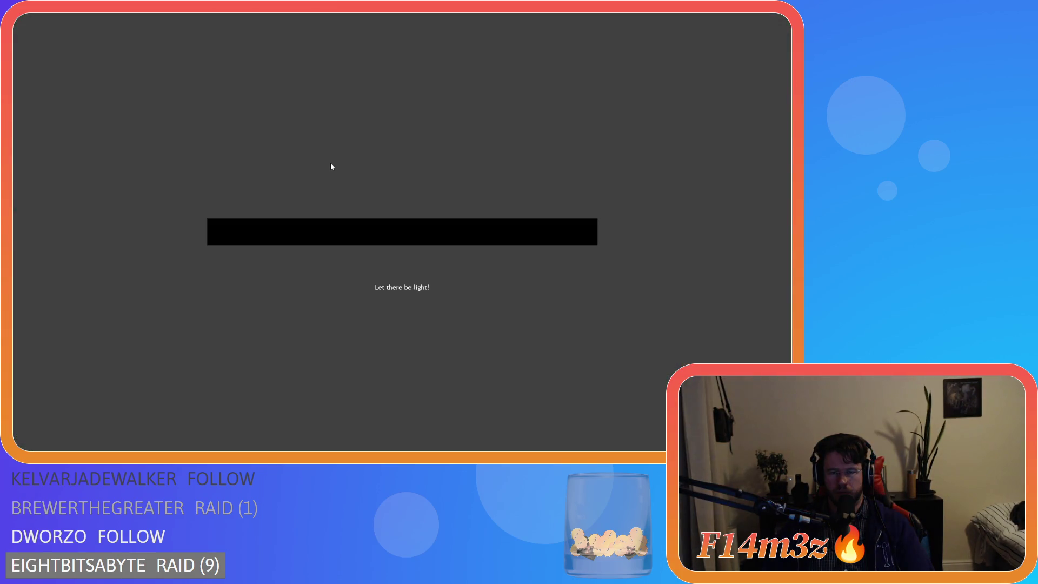
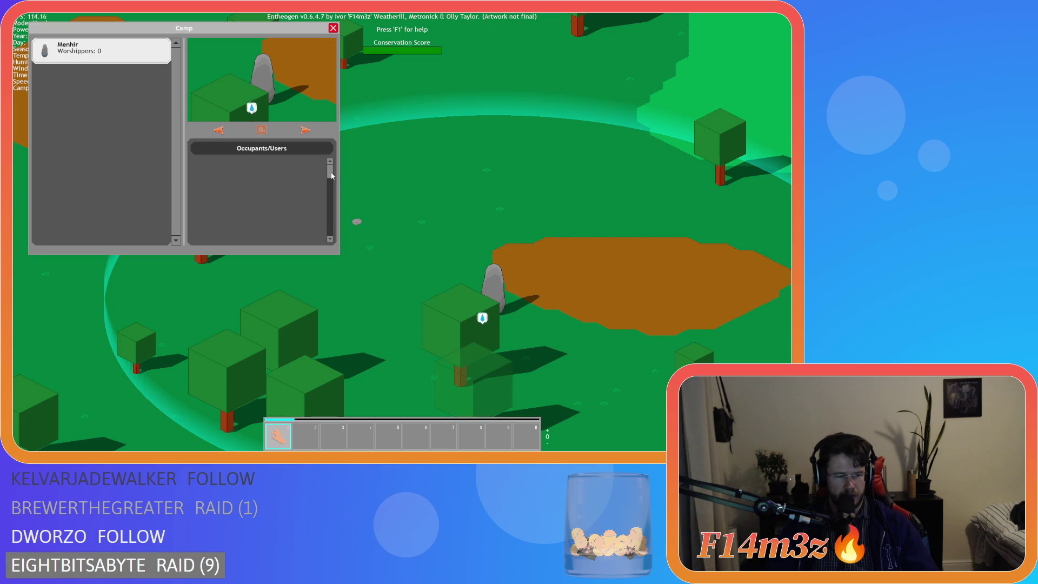
# Close the Camp window and confirm quitting the Entheogen game with Y.
pyautogui.press('Escape')
pyautogui.press('Escape')
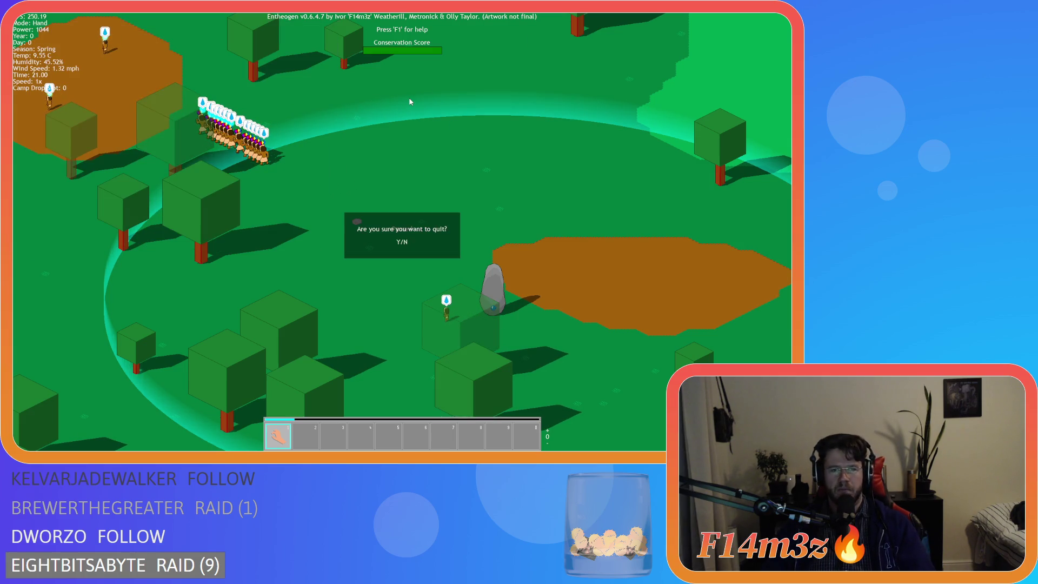
pyautogui.press('y')
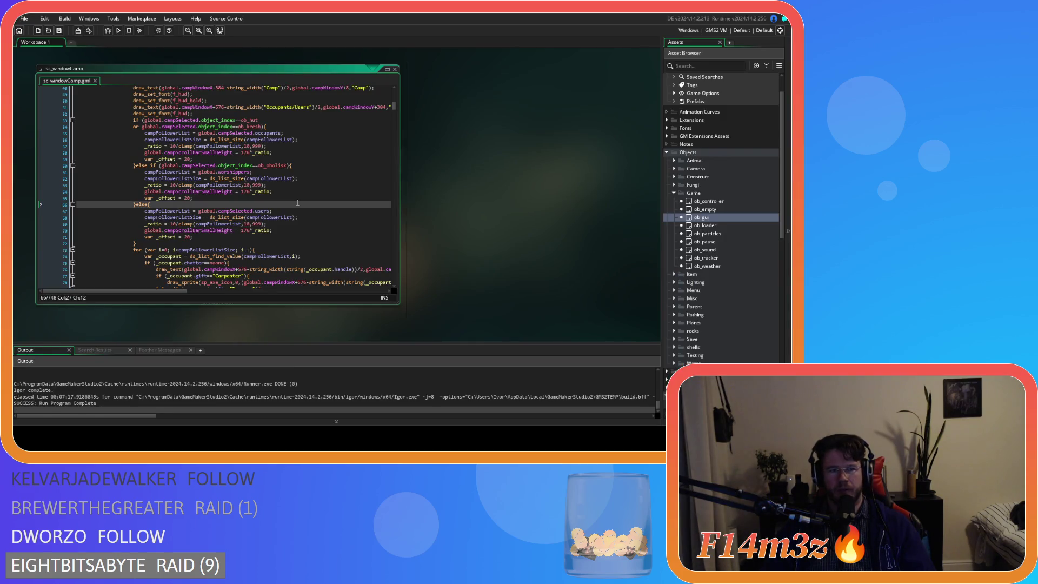
# Replace campFollowerList with campFollowerListSize in the clamps on lines 57, 63 and 69, and save.
pyautogui.click(210, 185)
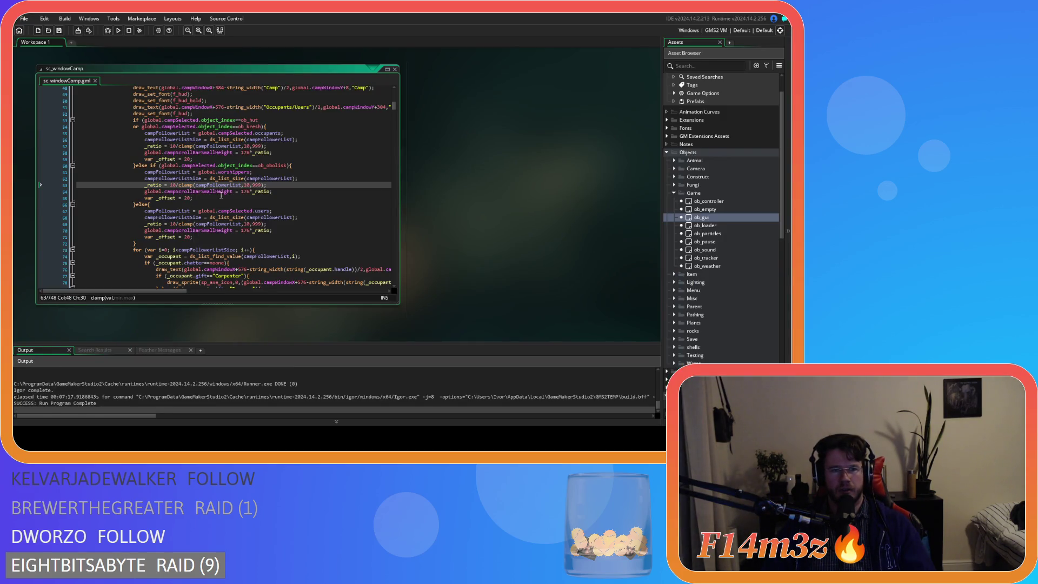
pyautogui.doubleClick(174, 179)
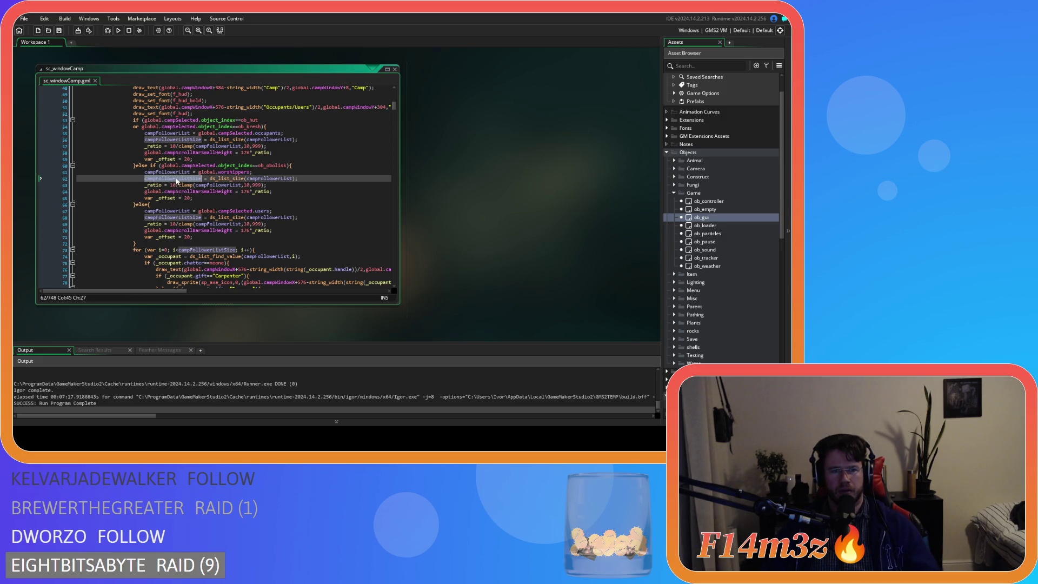
pyautogui.doubleClick(239, 186)
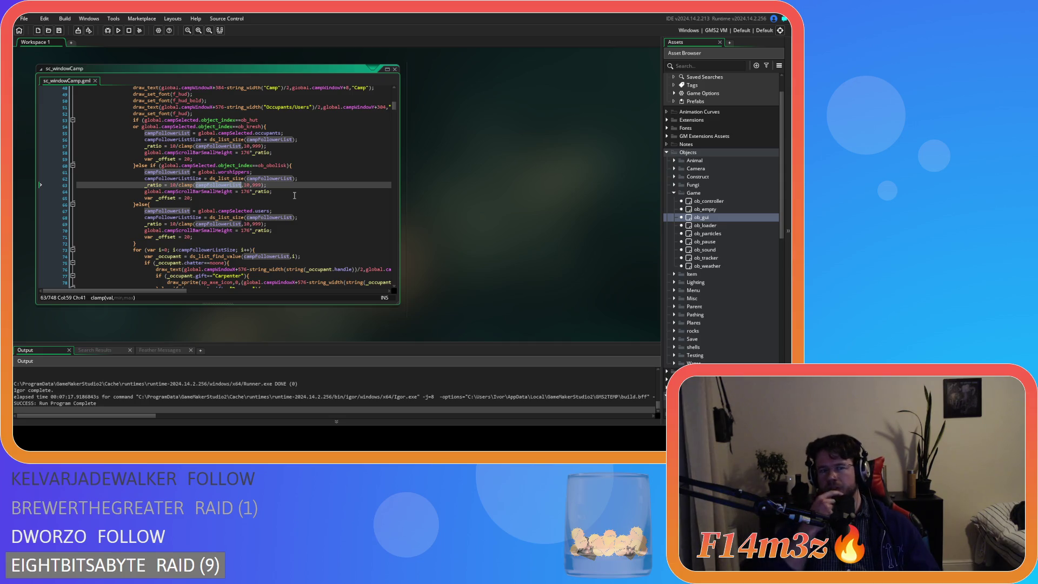
pyautogui.write('campFollowerListSize')
pyautogui.doubleClick(220, 146)
pyautogui.write('campFollowerListSize')
pyautogui.doubleClick(215, 224)
pyautogui.write('campFollowerListSize')
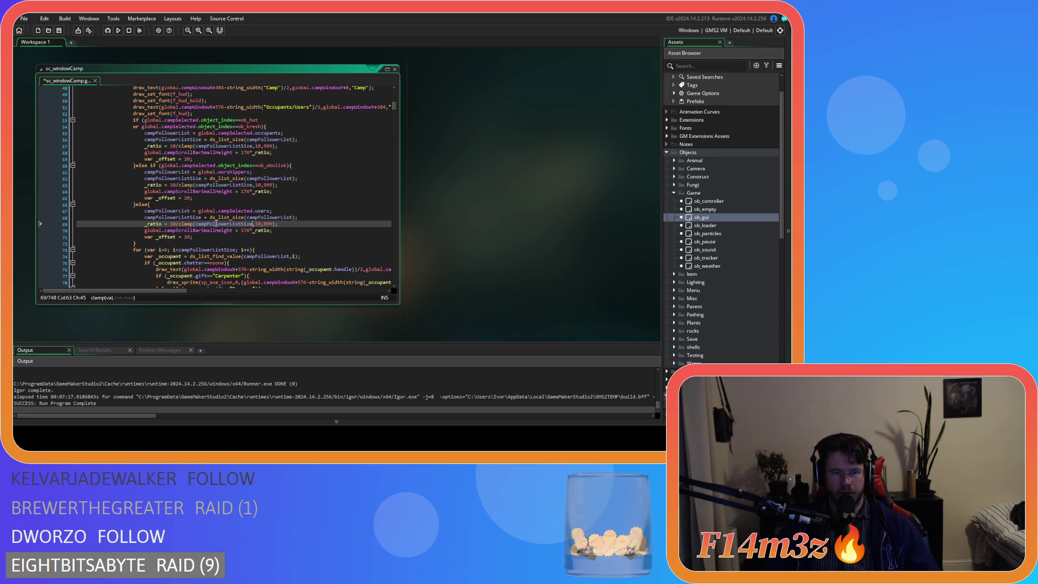
pyautogui.click(309, 257)
pyautogui.hotkey('ctrl', 's')
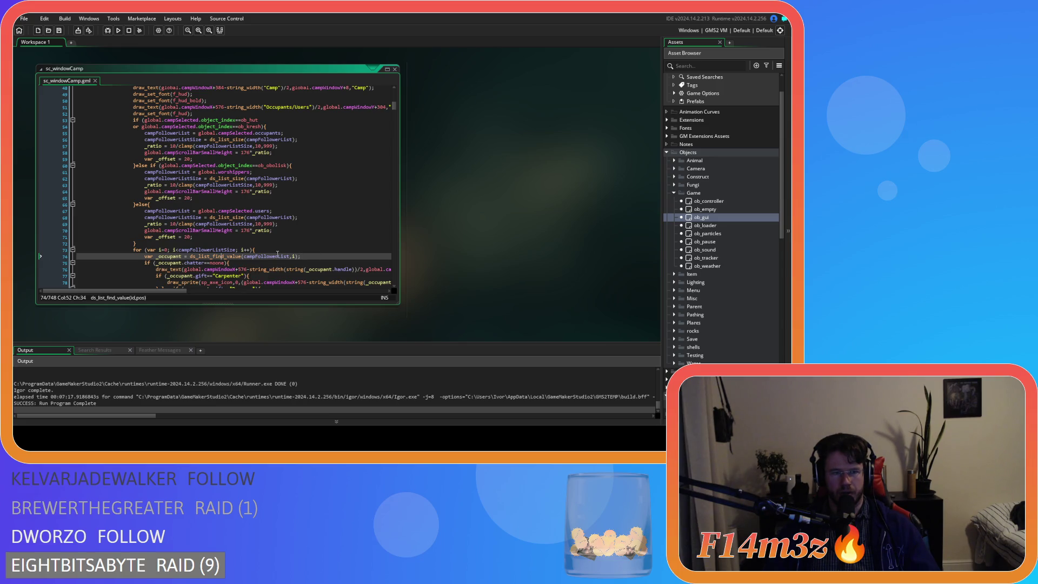
# Review the line 69 clamp and check the ds_list_find_value documentation.
pyautogui.click(307, 258)
pyautogui.click(244, 223)
pyautogui.click(295, 229)
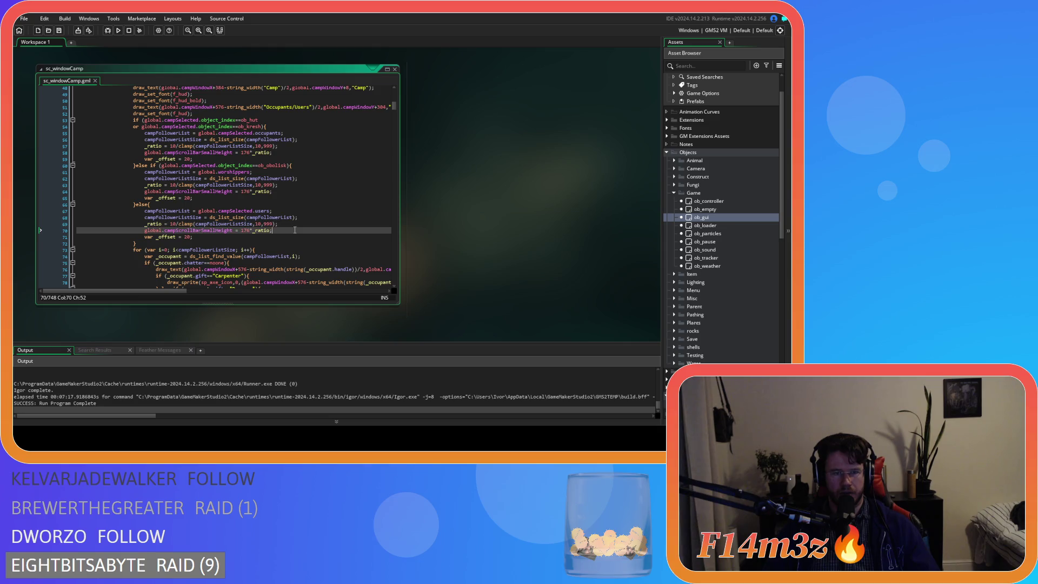
pyautogui.moveTo(198, 258); pyautogui.dragTo(216, 258)
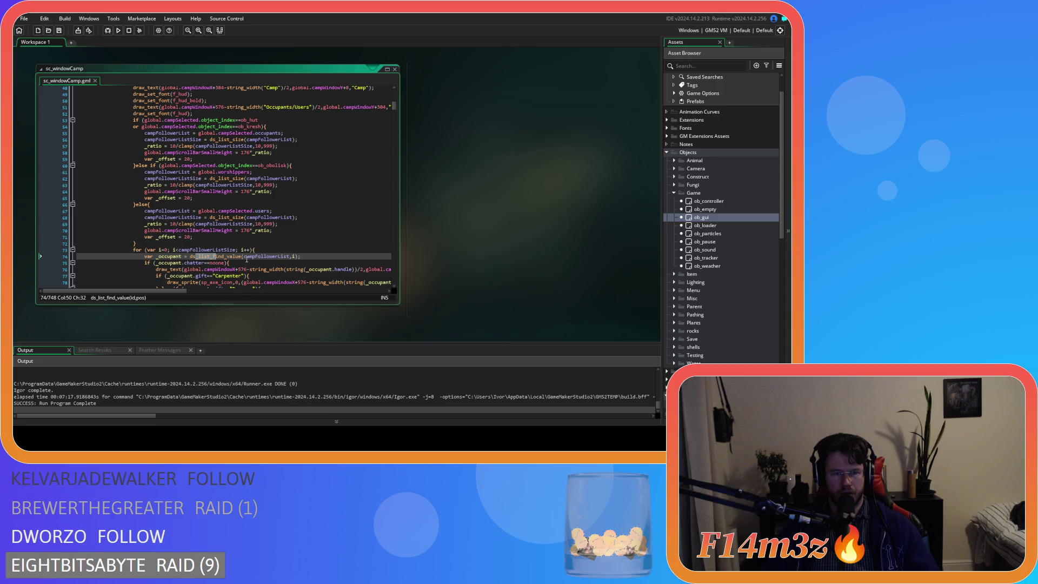
pyautogui.click(316, 257)
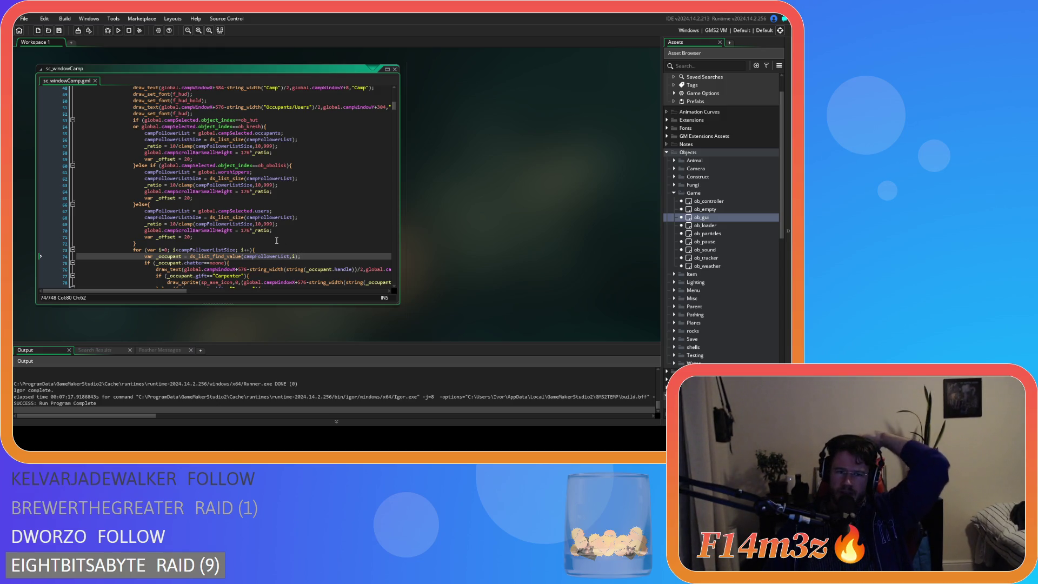
# Change every 10 in the _ratio clamp lines 57, 63 and 69 to 8.
pyautogui.doubleClick(258, 224)
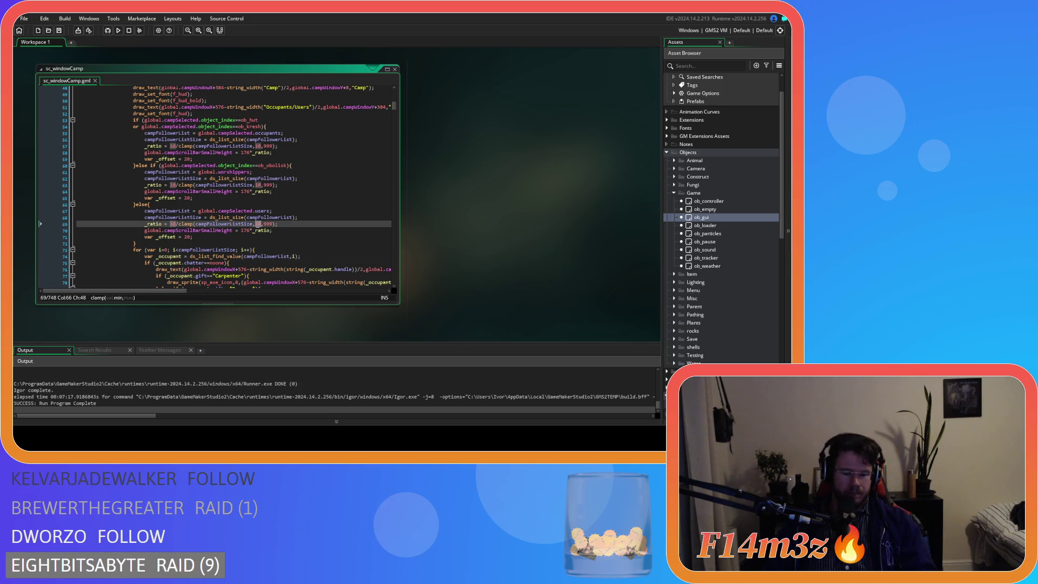
pyautogui.write('8')
pyautogui.click(259, 185)
pyautogui.doubleClick(258, 185)
pyautogui.write('8')
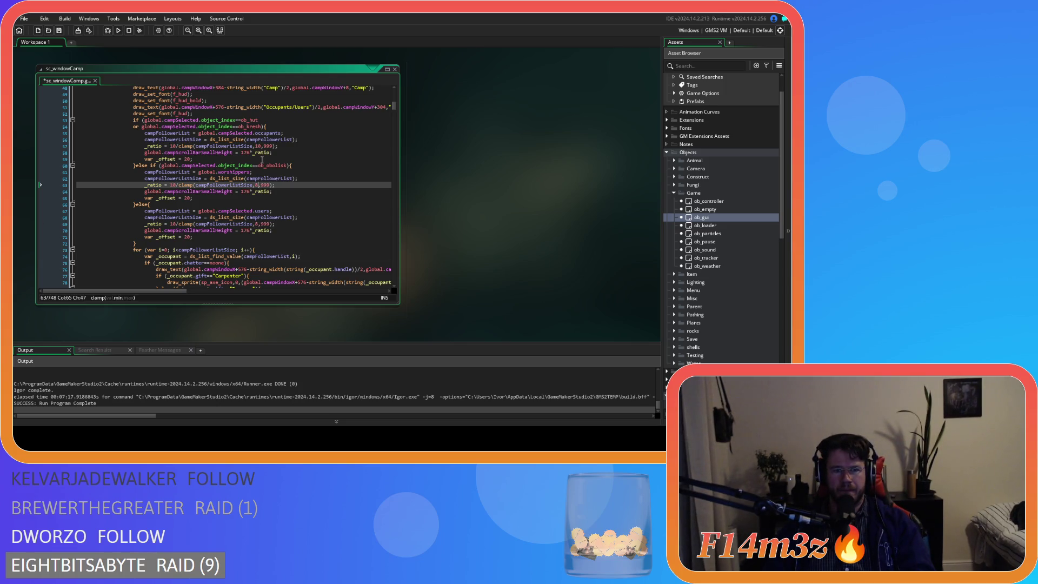
pyautogui.doubleClick(259, 145)
pyautogui.write('8')
pyautogui.doubleClick(171, 146)
pyautogui.write('8')
pyautogui.doubleClick(171, 184)
pyautogui.write('8')
pyautogui.doubleClick(172, 224)
pyautogui.write('8')
# Run the game with F5 and open the Menhir's Camp window.
pyautogui.click(294, 216)
pyautogui.press('F5')
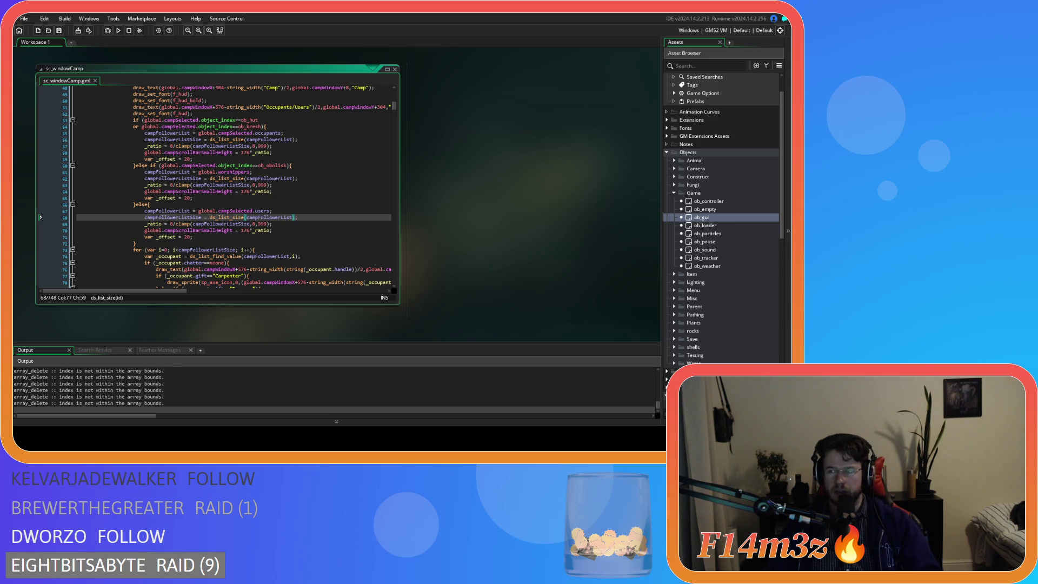
pyautogui.hotkey('alt', 'Tab')
pyautogui.click(301, 229)
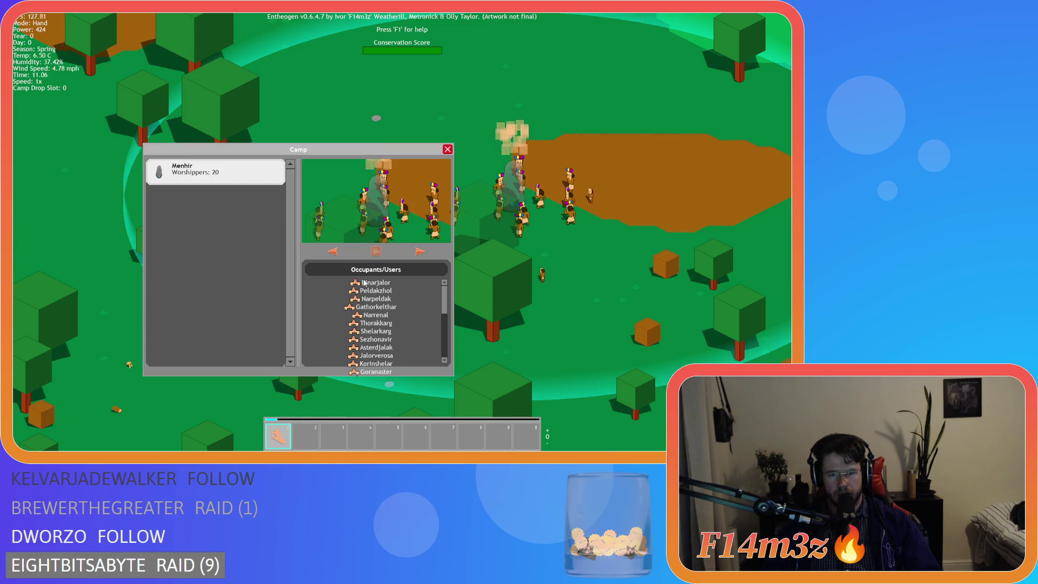
# After reviewing the 20 listed worshippers, close the Camp window and quit Entheogen.
pyautogui.press('Escape')
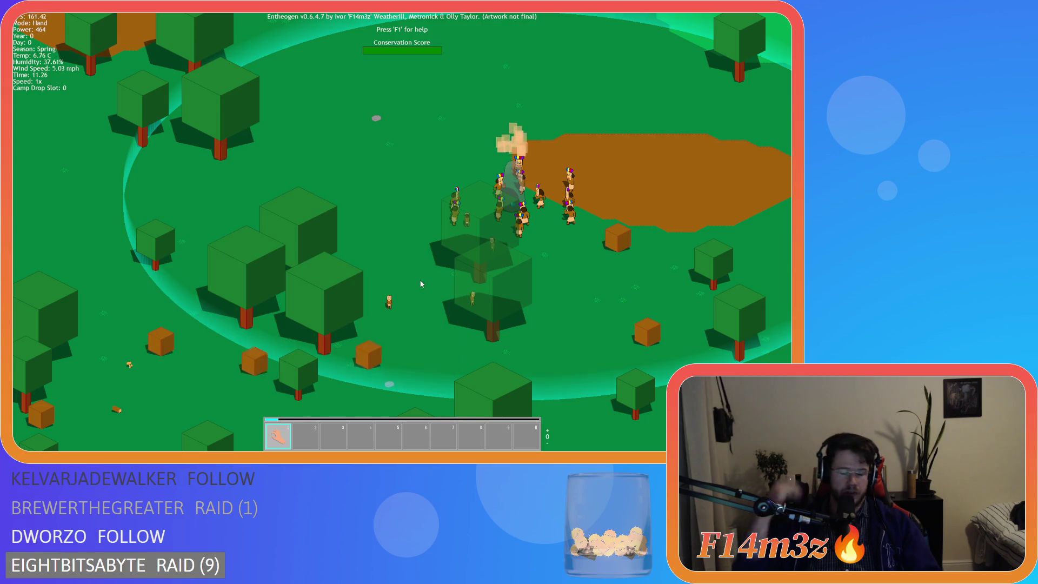
pyautogui.press('Escape')
pyautogui.press('y')
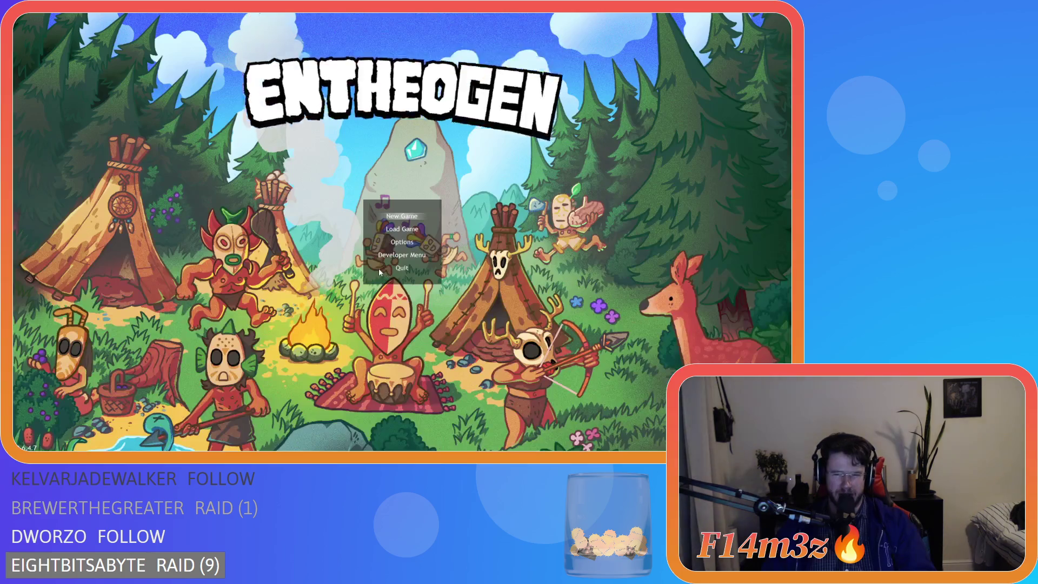
pyautogui.scroll(-2, 266, 241)
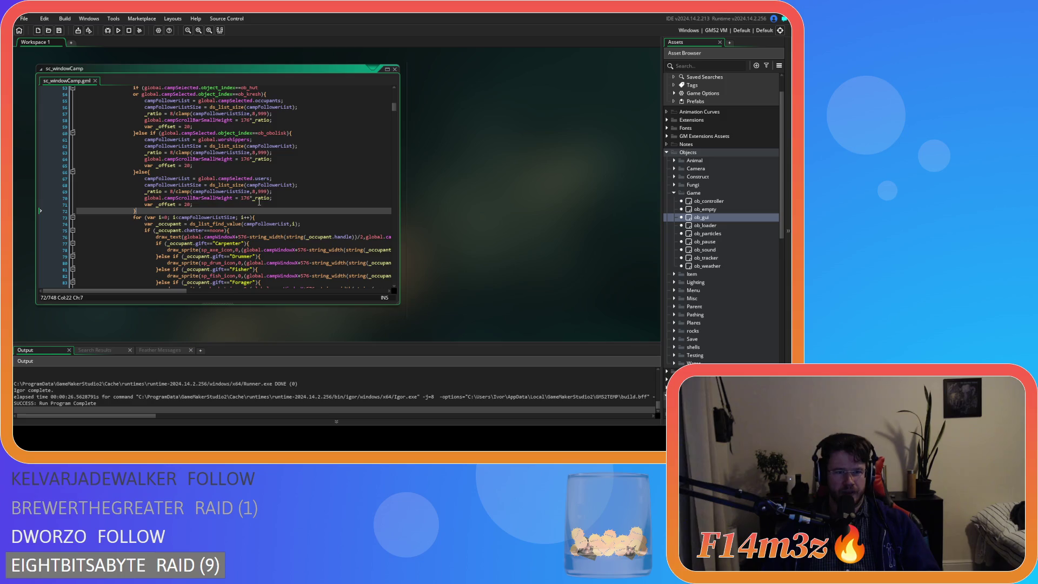
# Delete the campFollowerListSize bound from the loop condition and add a blank line after line 68.
pyautogui.moveTo(209, 153); pyautogui.dragTo(249, 154)
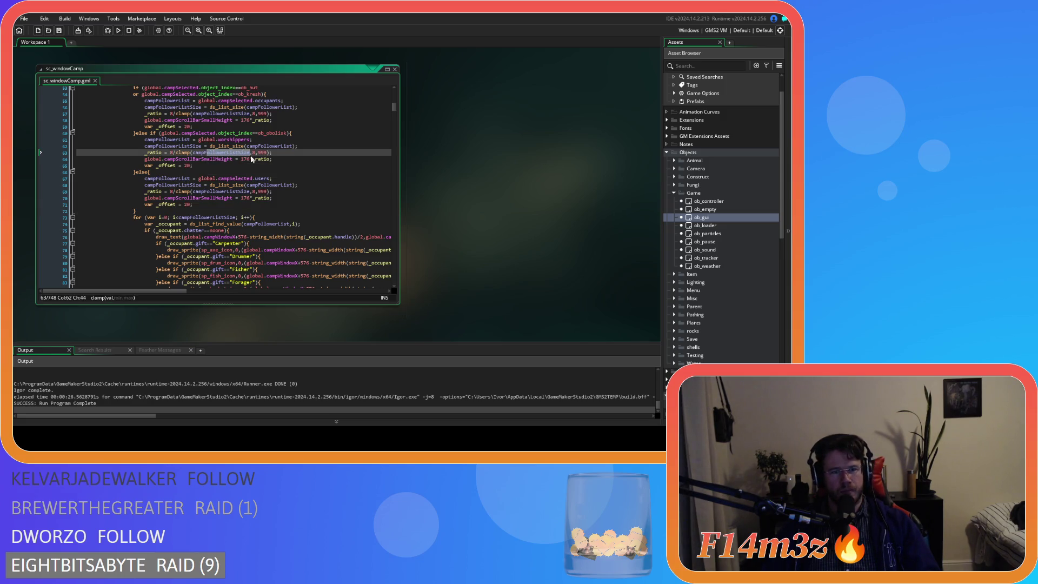
pyautogui.click(314, 146)
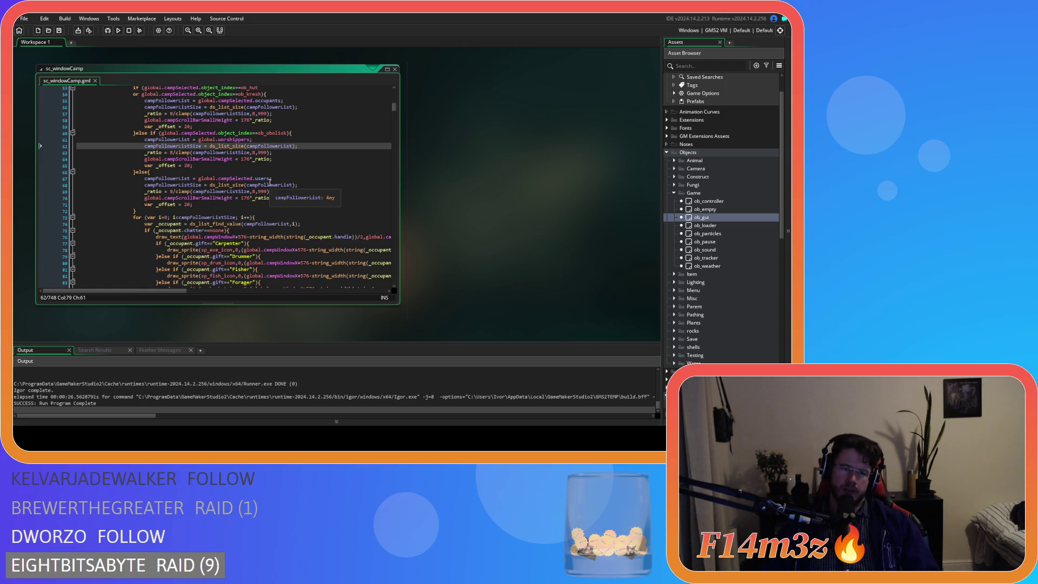
pyautogui.doubleClick(207, 217)
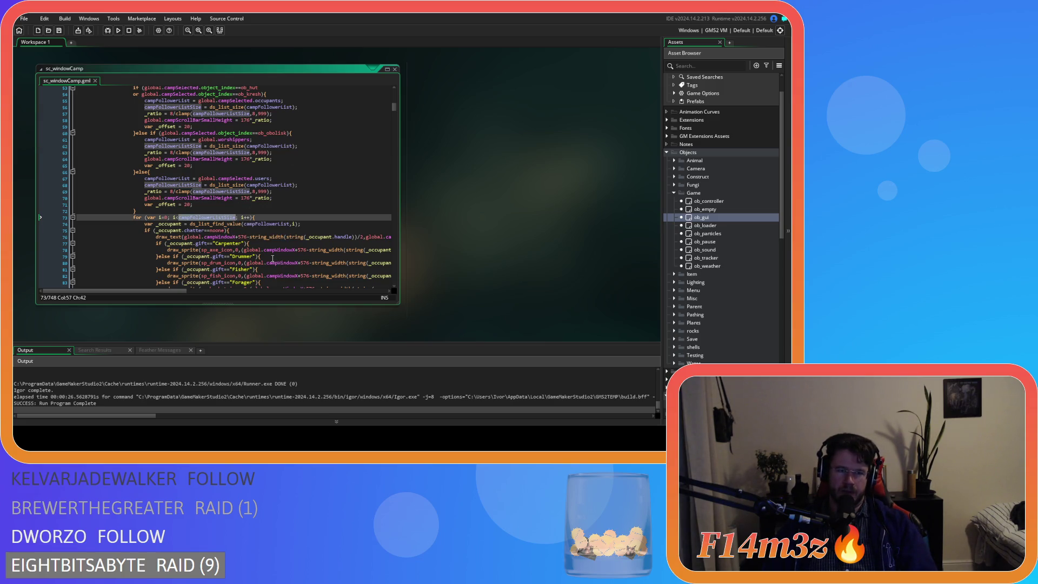
pyautogui.write('8')
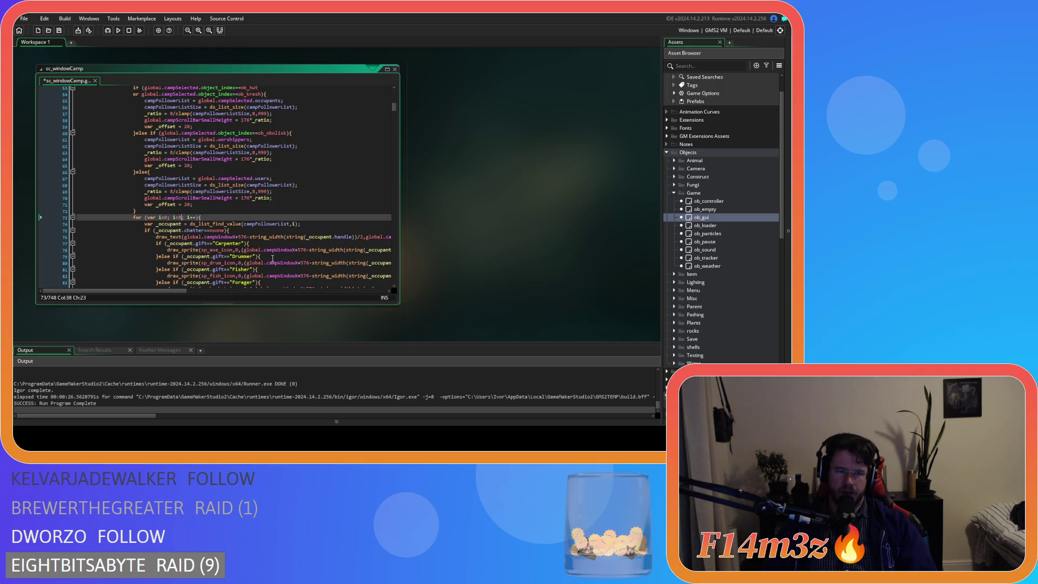
pyautogui.press('BackSpace')
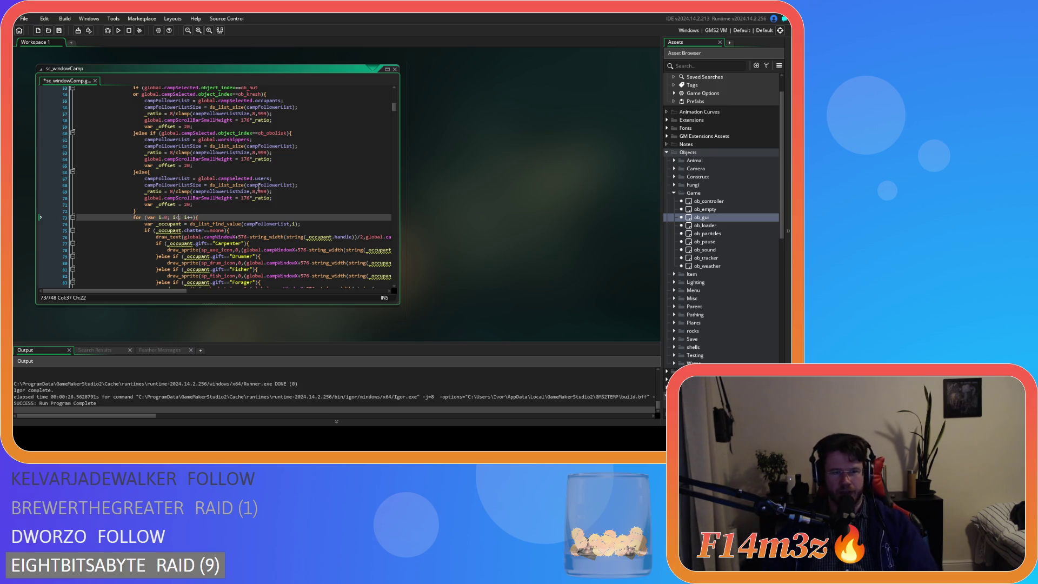
pyautogui.click(307, 185)
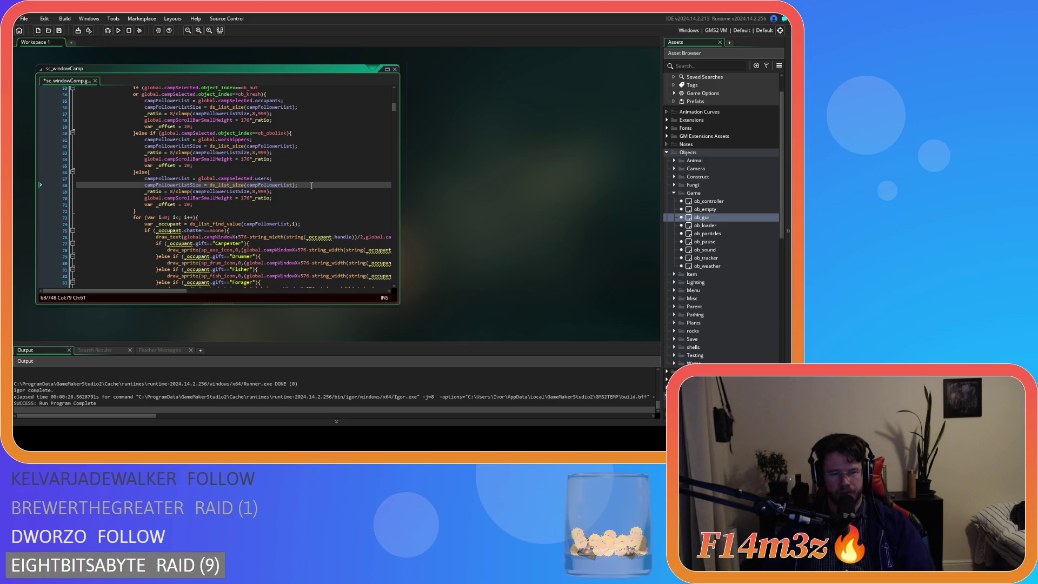
pyautogui.press('Return')
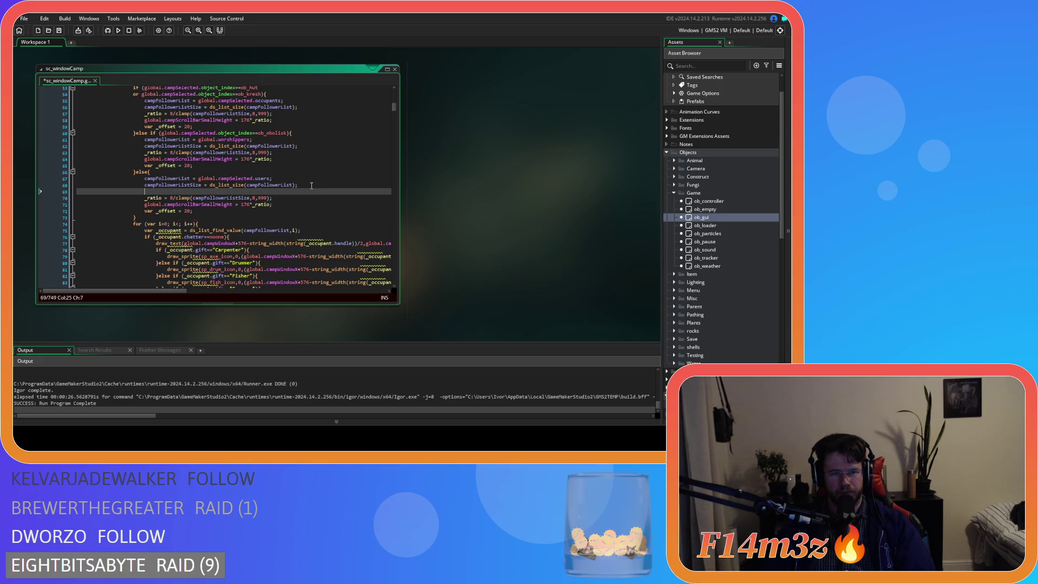
# In the else branch, write 'var _start = 0;' and begin 'var _loops =' on the next line.
pyautogui.press('Tab')
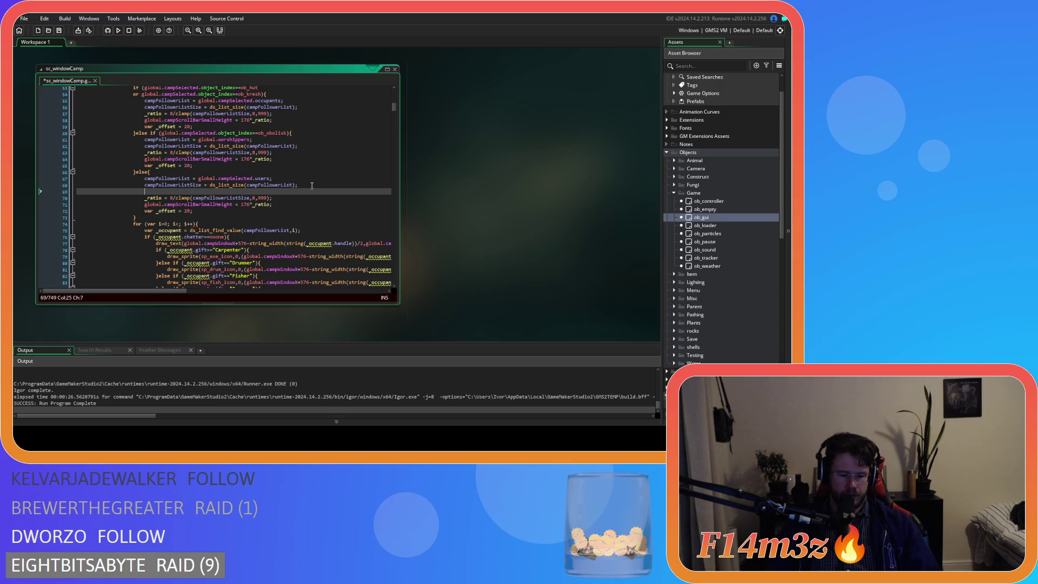
pyautogui.write('_star')
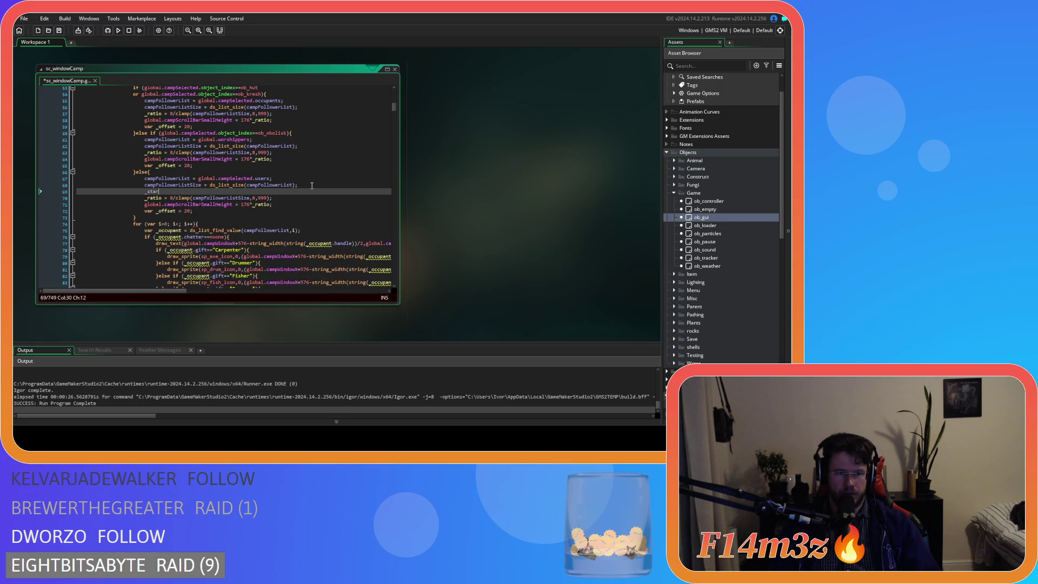
pyautogui.write('t =')
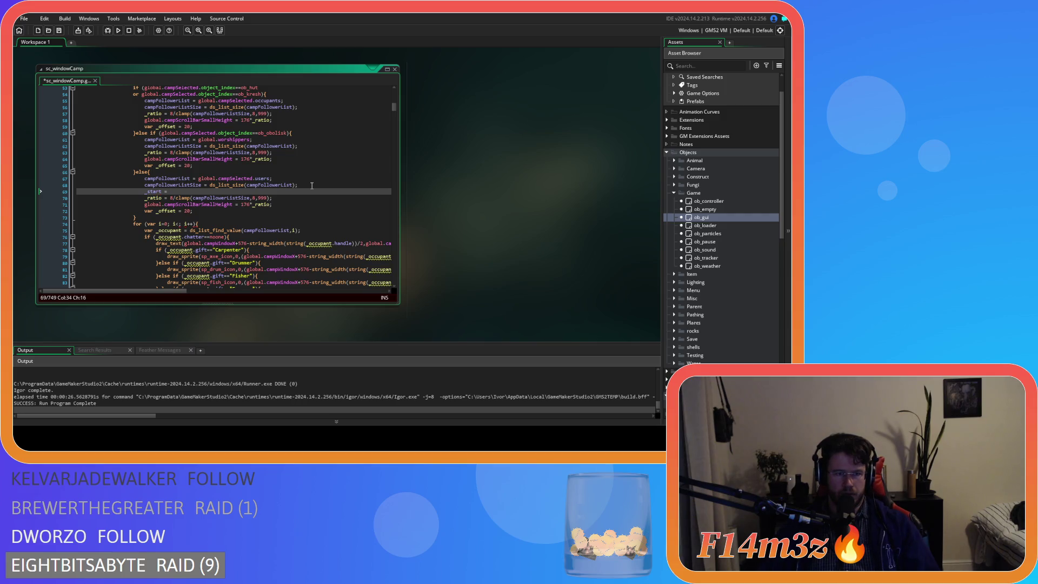
pyautogui.click(144, 191)
pyautogui.write('var')
pyautogui.click(193, 191)
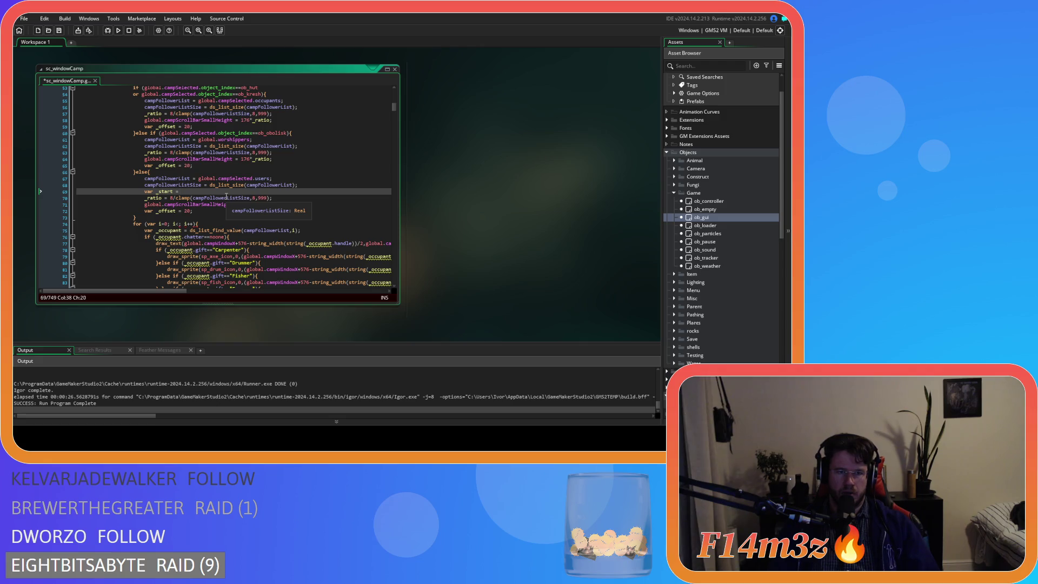
pyautogui.write('0;')
pyautogui.press('Return')
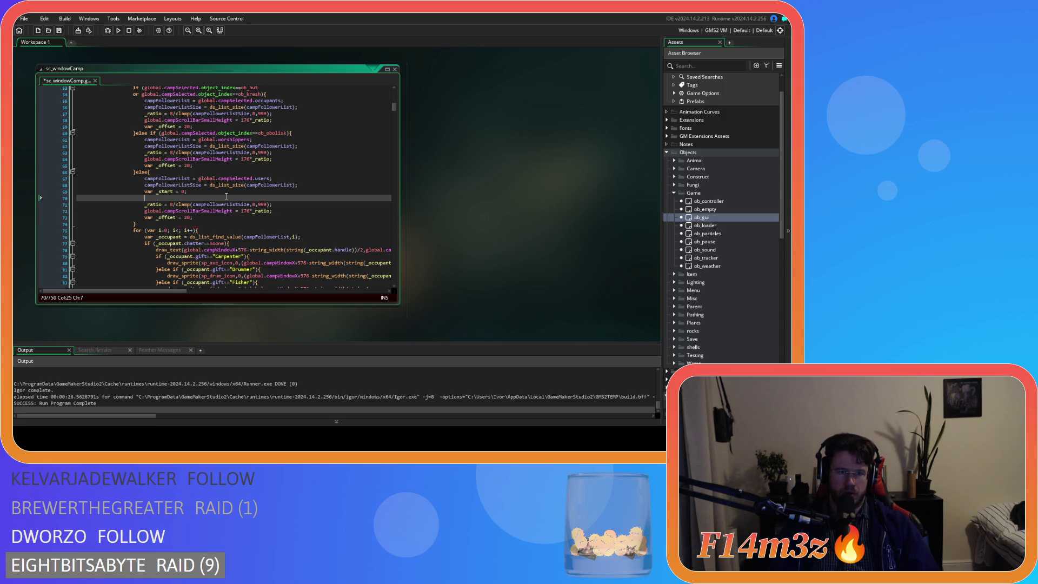
pyautogui.write('var _loops')
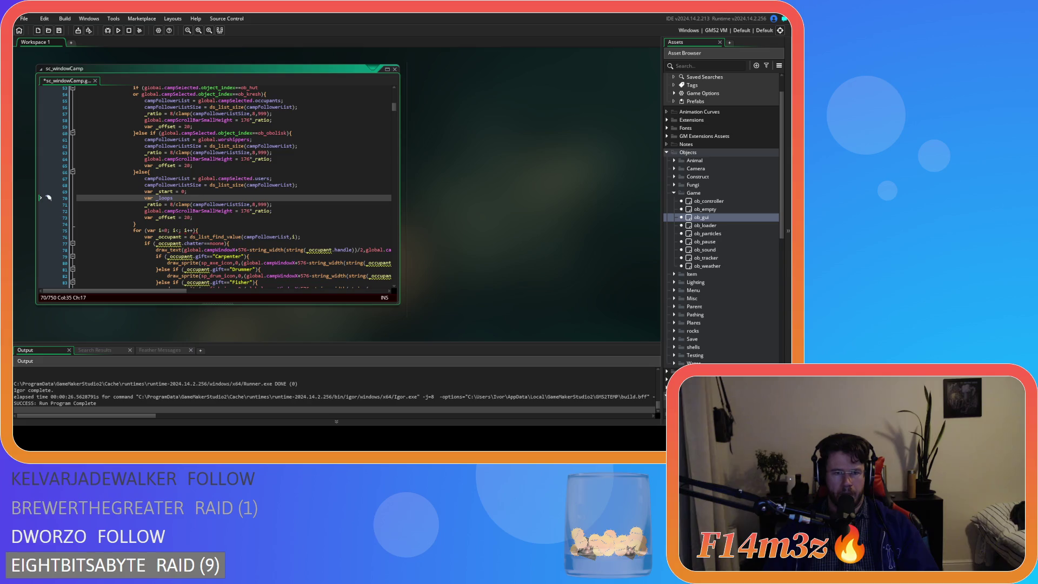
pyautogui.write(' =')
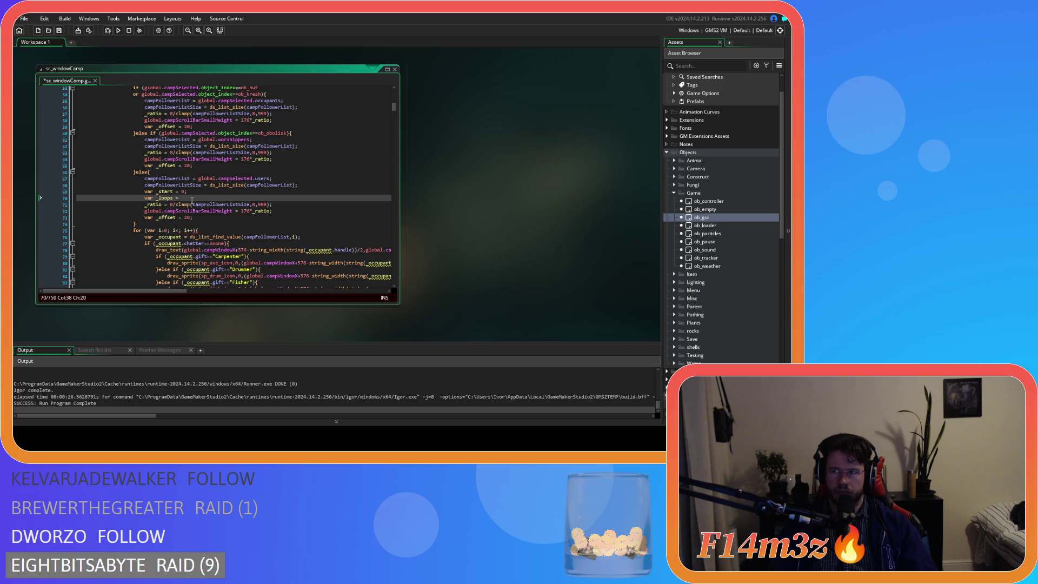
pyautogui.moveTo(192, 201)
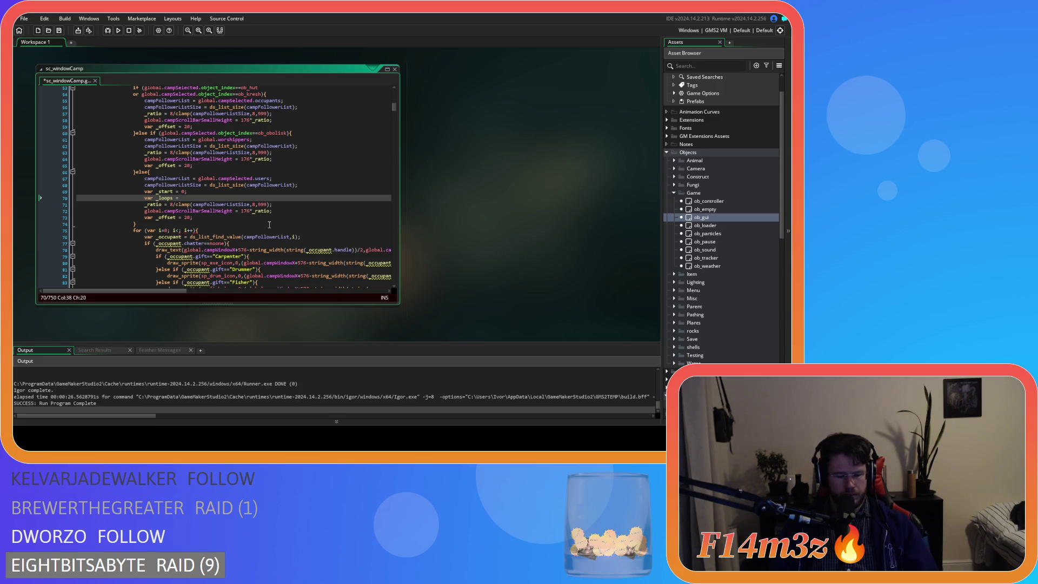
# Complete line 70 as 'var _loops = clamp(campFollowerListSize-_start,0,8);' and save.
pyautogui.write('campFollowerListSize')
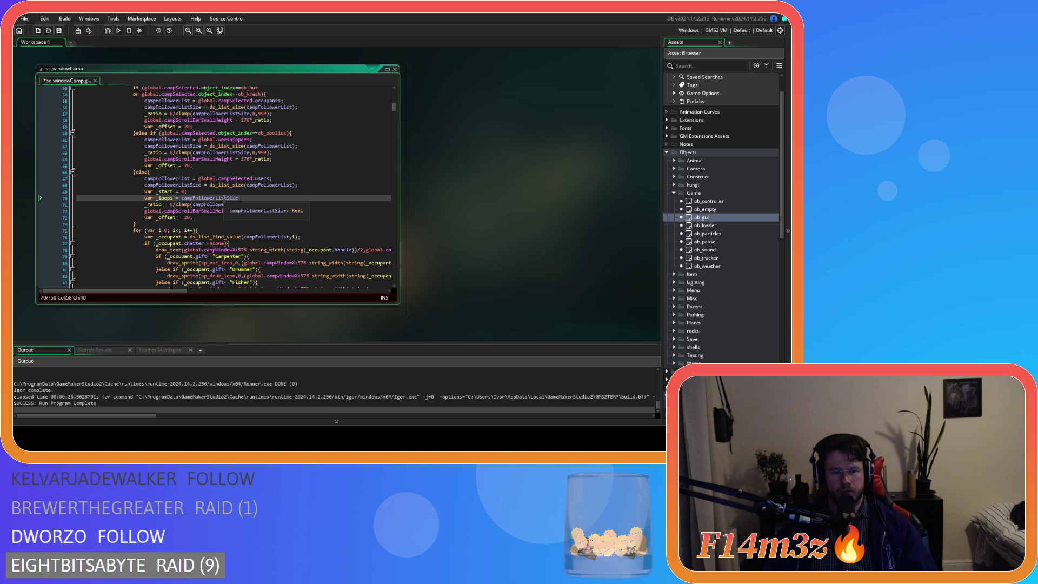
pyautogui.write('-_start')
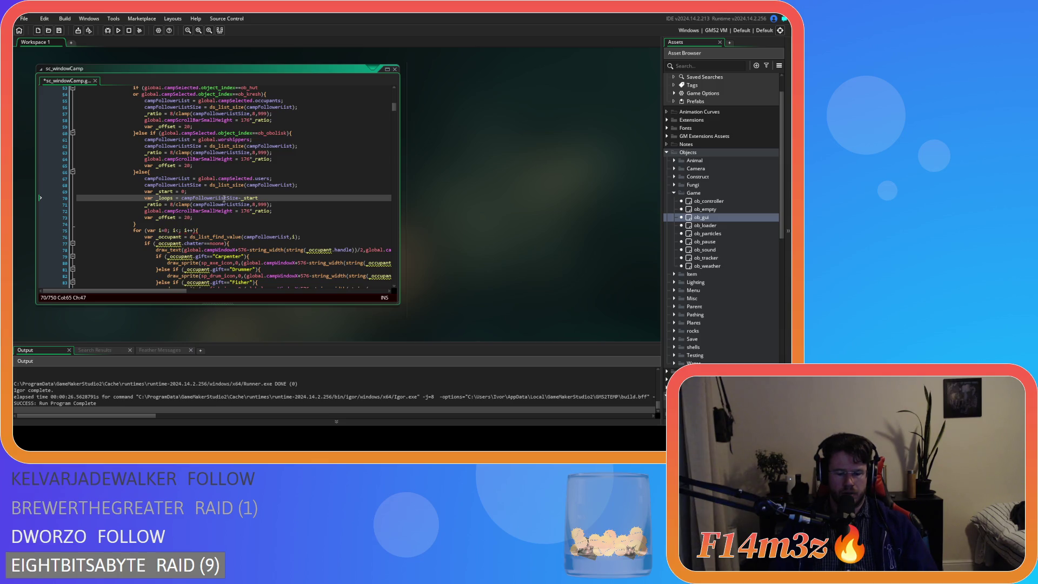
pyautogui.write(')')
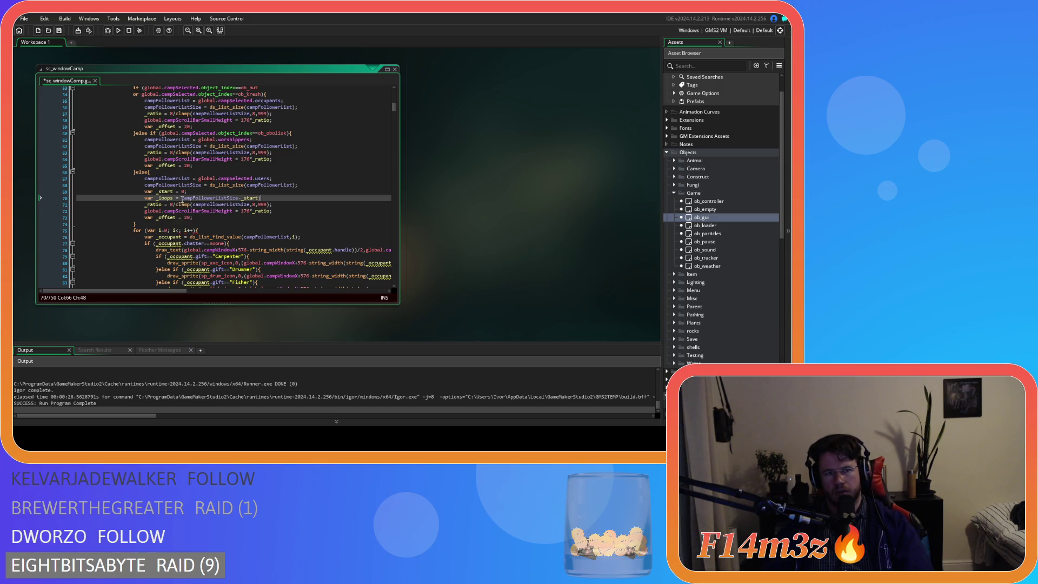
pyautogui.click(181, 198)
pyautogui.write('(')
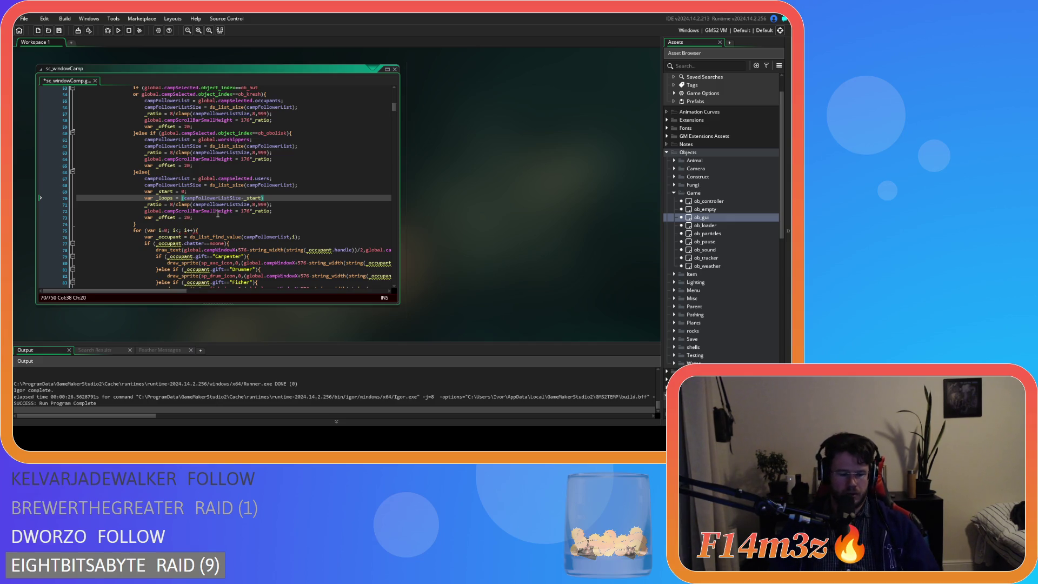
pyautogui.write('clampo')
pyautogui.press('BackSpace')
pyautogui.press('End')
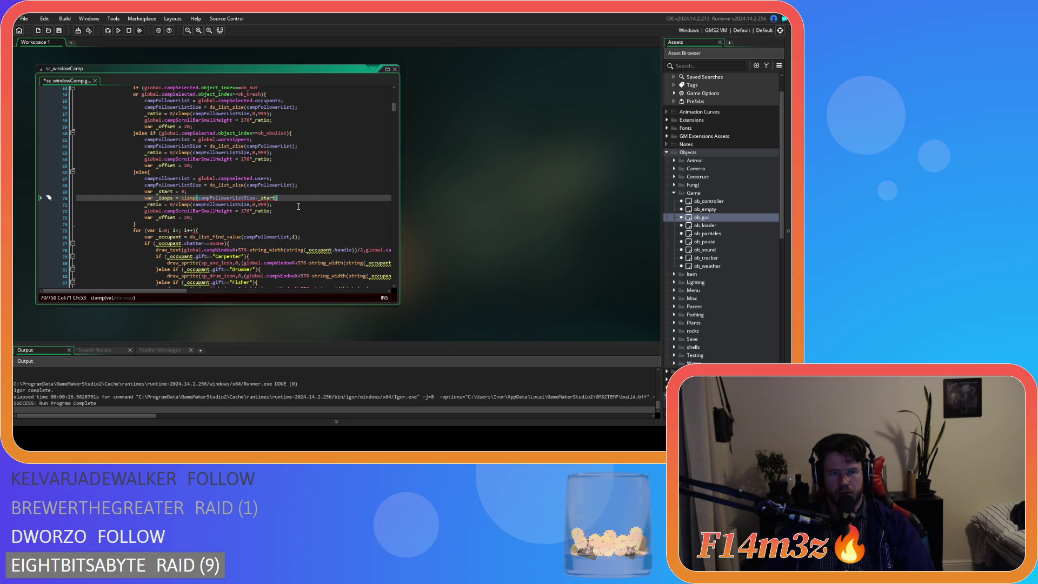
pyautogui.write(',0')
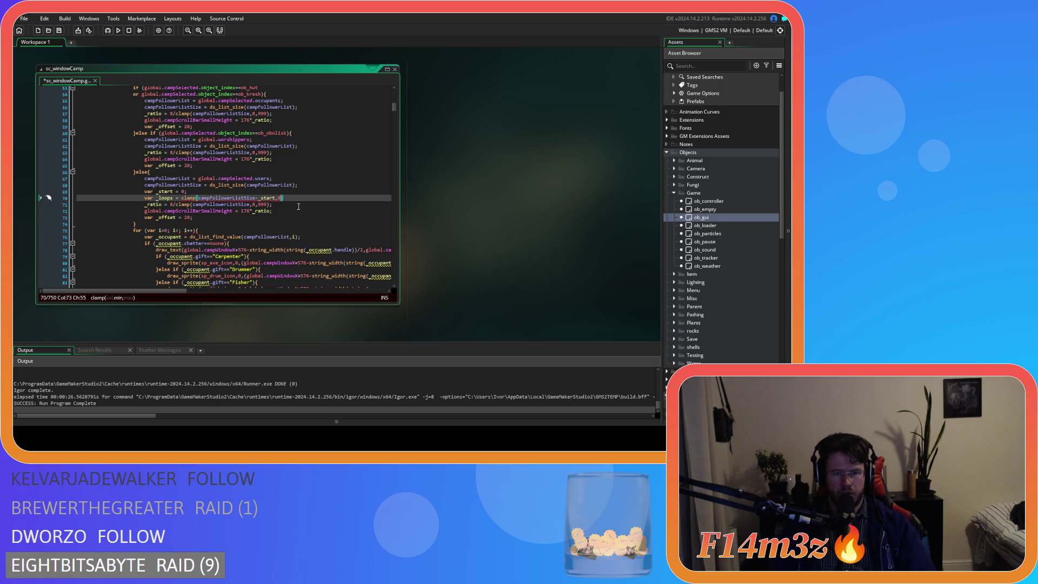
pyautogui.press('BackSpace')
pyautogui.write('0,0')
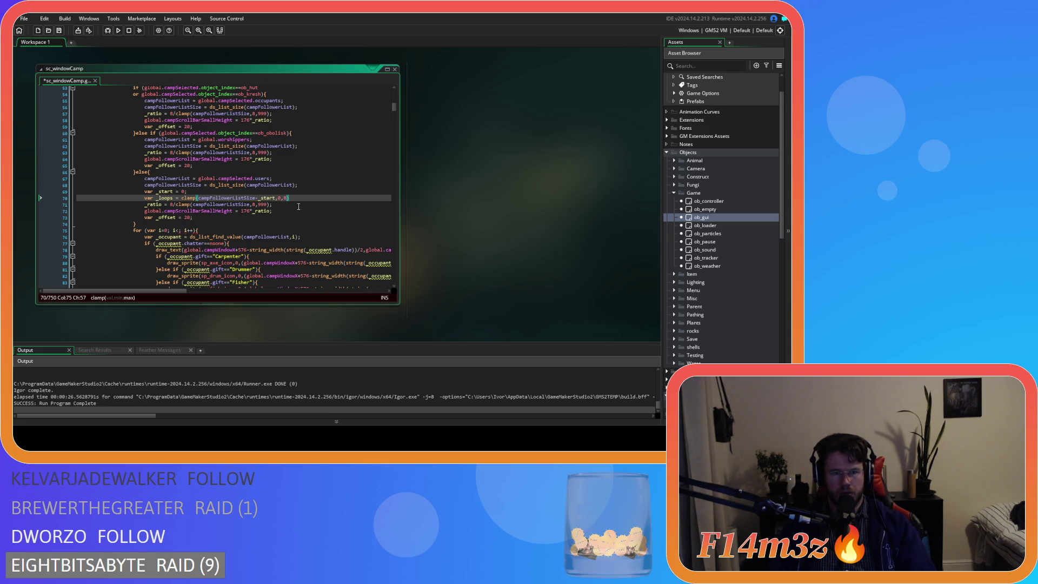
pyautogui.write(');')
pyautogui.hotkey('ctrl', 's')
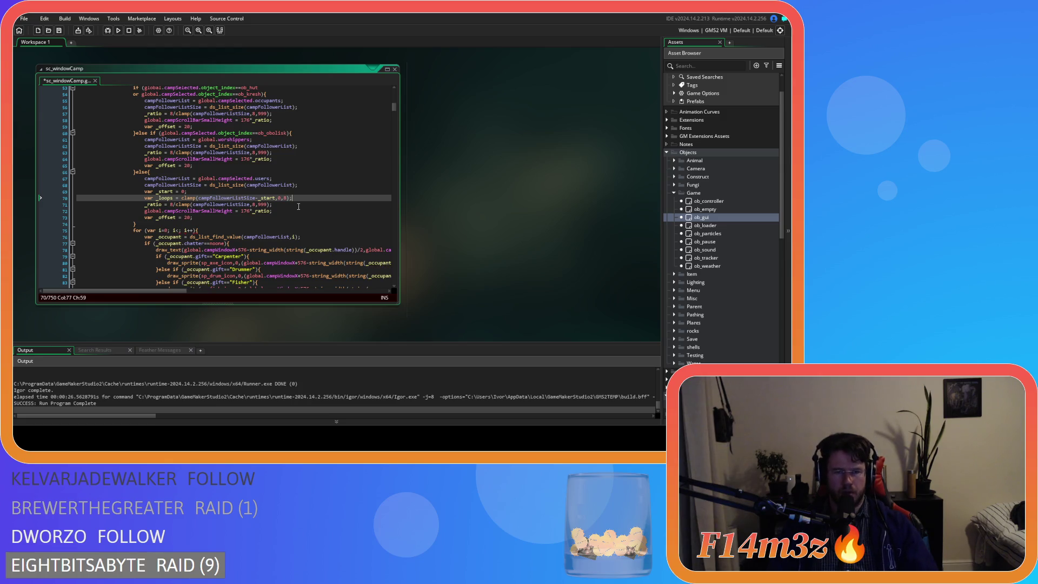
# Move back through the else branch toward the occupant loop code.
pyautogui.press('Up')
pyautogui.press('Up')
pyautogui.press('Up')
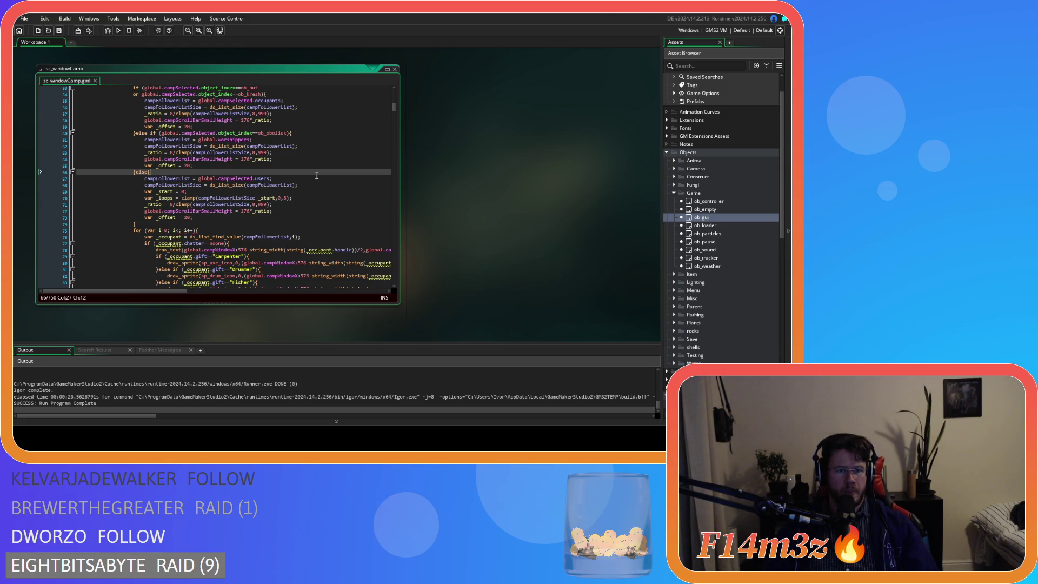
pyautogui.scroll(-4, 320, 177)
pyautogui.scroll(2, 320, 177)
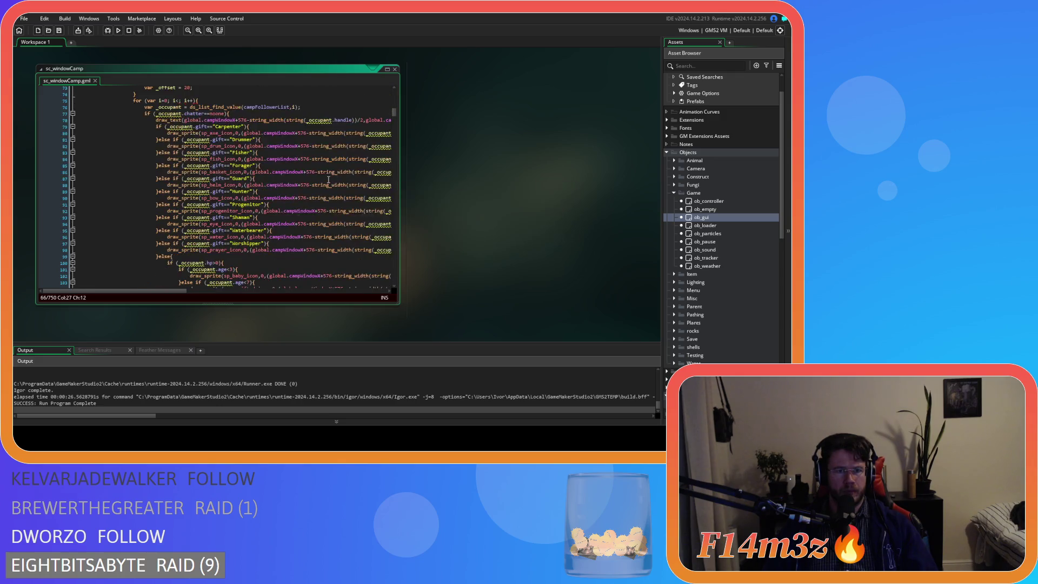
pyautogui.click(188, 193)
pyautogui.click(158, 179)
# Rewrite the occupant loop header as for (var i=_start; i<_loops; i++).
pyautogui.press('Up')
pyautogui.press('Up')
pyautogui.press('Up')
pyautogui.click(152, 140)
pyautogui.doubleClick(165, 133)
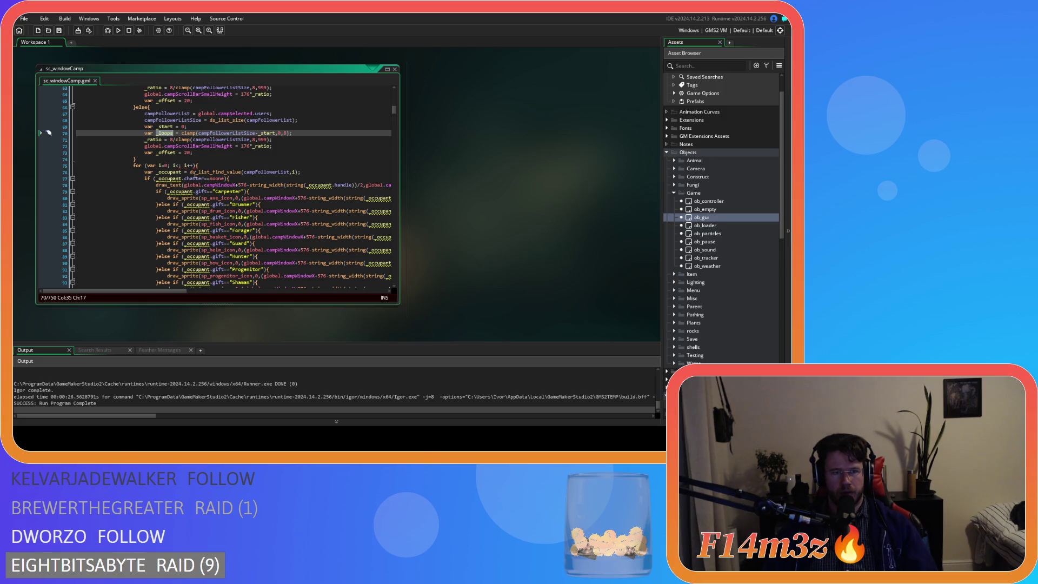
pyautogui.hotkey('ctrl', 'c')
pyautogui.click(180, 166)
pyautogui.hotkey('ctrl', 'v')
pyautogui.write(';')
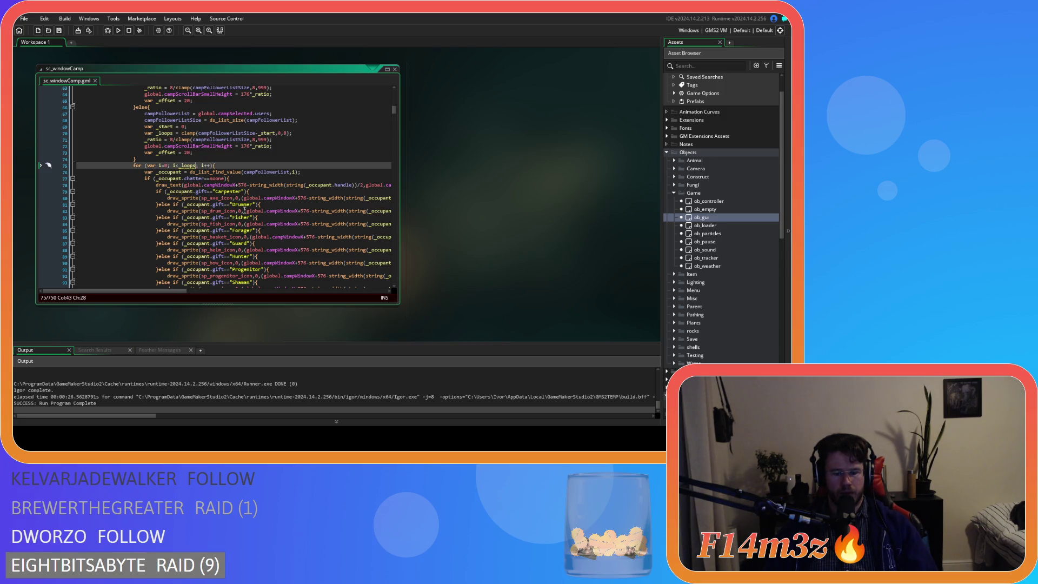
pyautogui.doubleClick(166, 165)
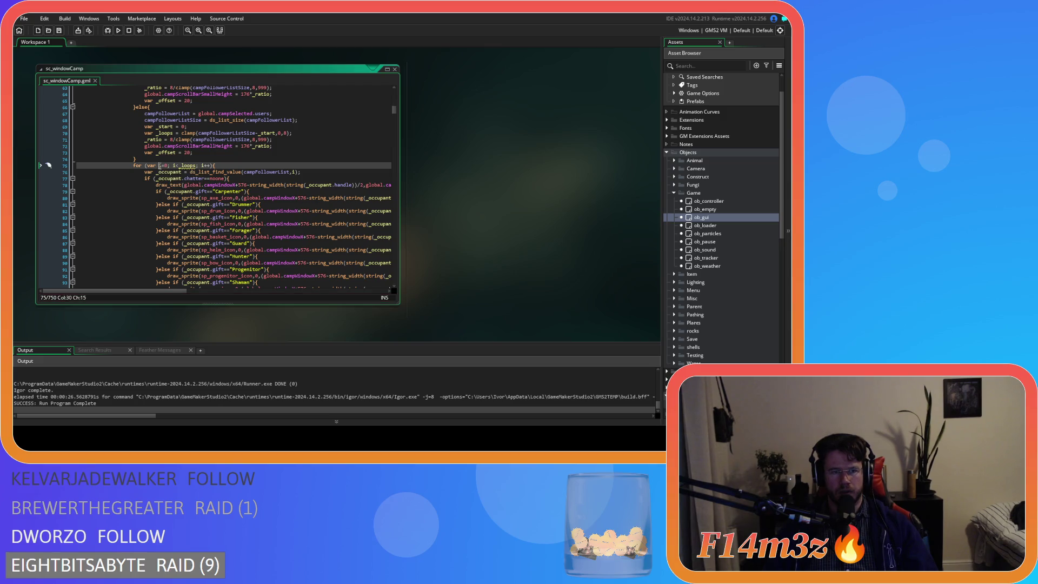
pyautogui.write('_start')
pyautogui.click(203, 166)
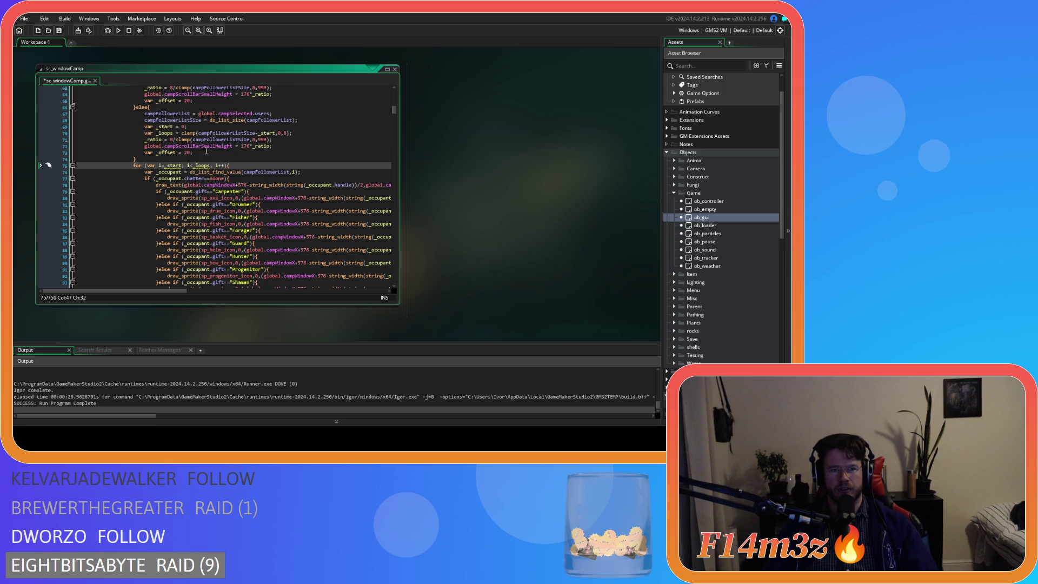
pyautogui.scroll(1, 224, 171)
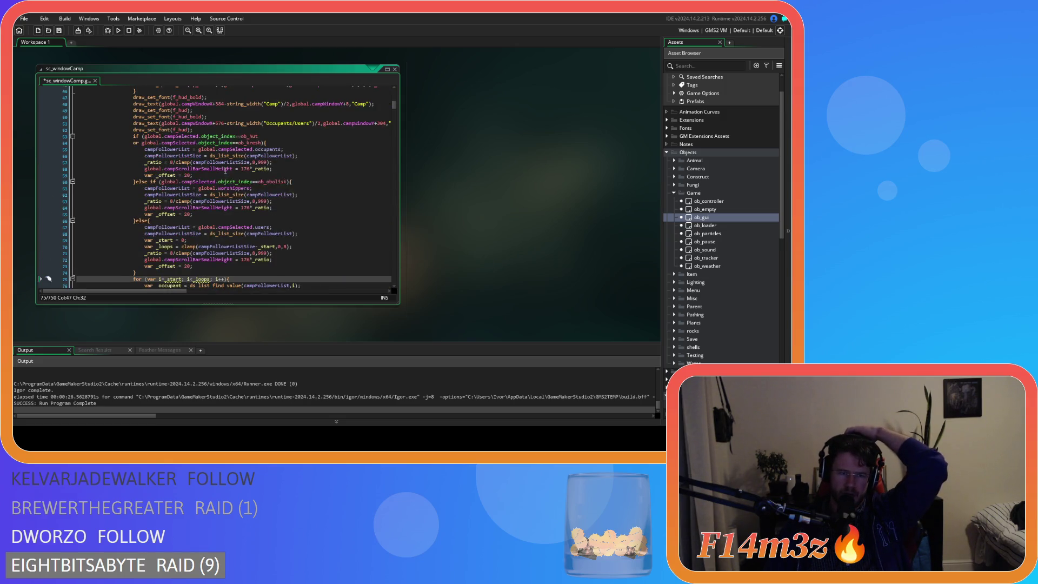
# Copy the _start and _loops declarations above the if chain, after the font setup.
pyautogui.scroll(1, 224, 175)
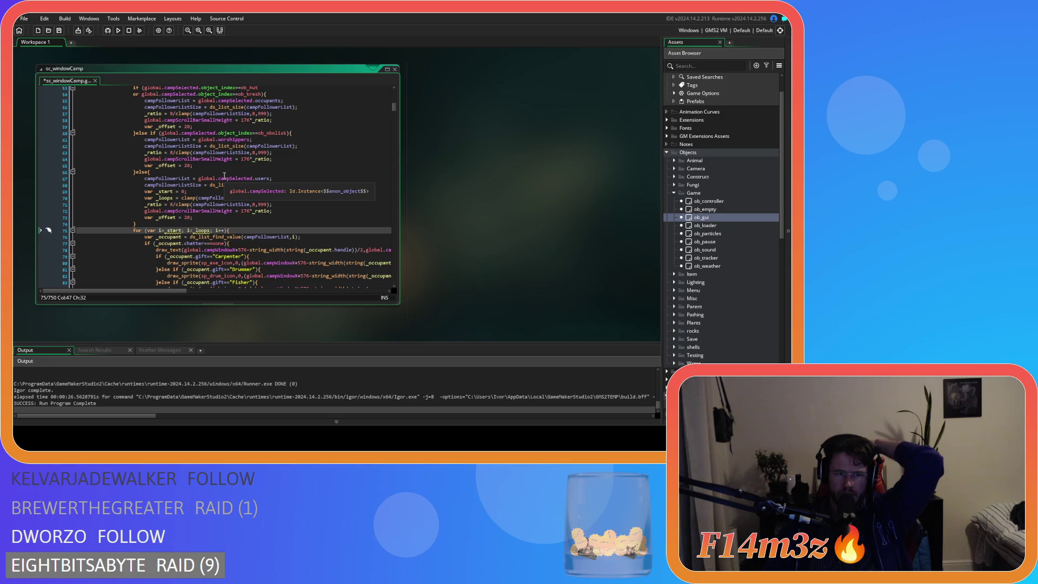
pyautogui.scroll(2, 224, 175)
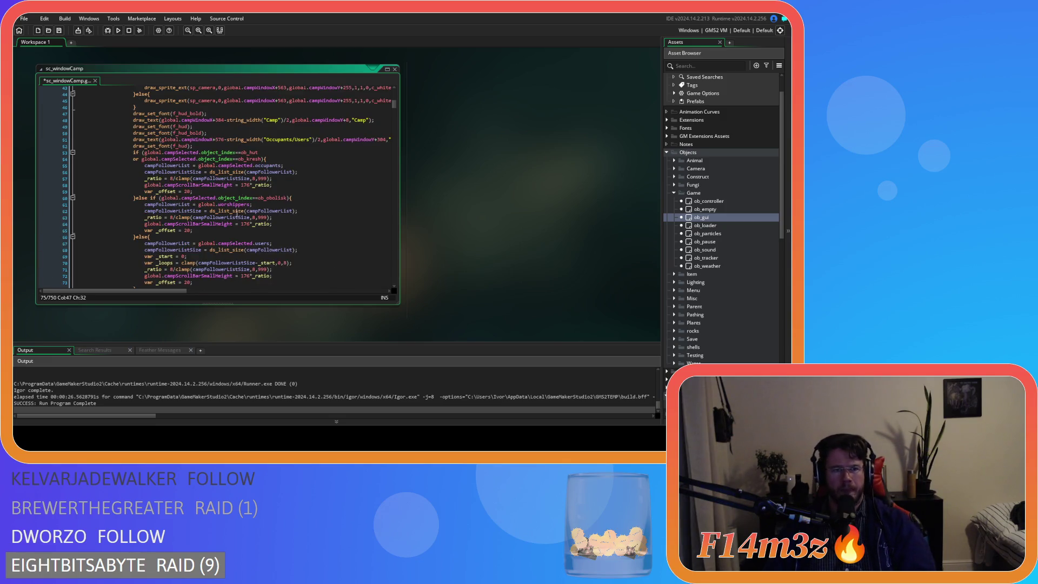
pyautogui.scroll(-2, 204, 212)
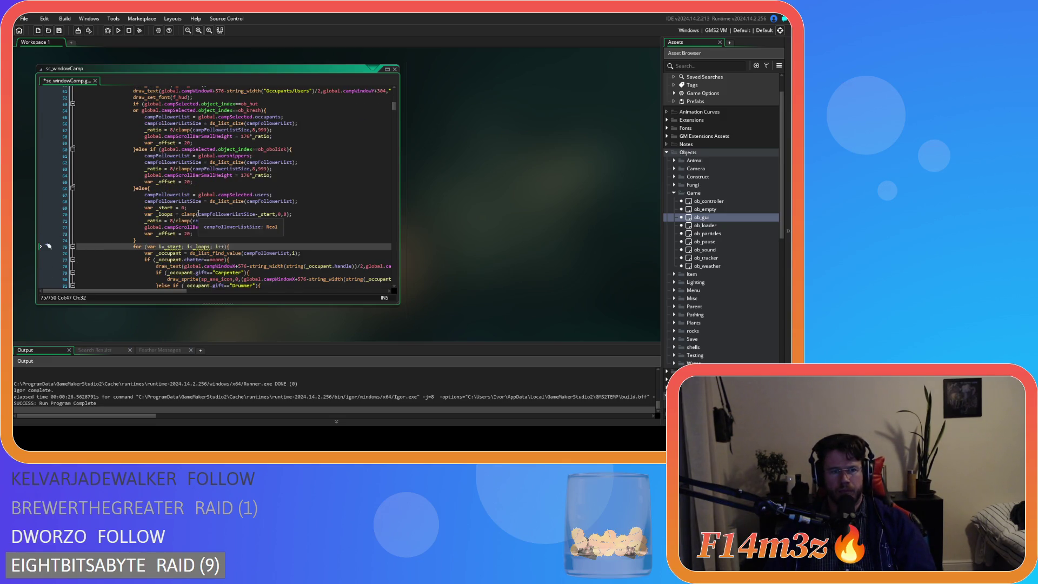
pyautogui.scroll(1, 216, 222)
pyautogui.scroll(-2, 222, 222)
pyautogui.scroll(2, 205, 216)
pyautogui.scroll(-2, 173, 205)
pyautogui.moveTo(292, 198); pyautogui.dragTo(143, 195)
pyautogui.scroll(4, 207, 166)
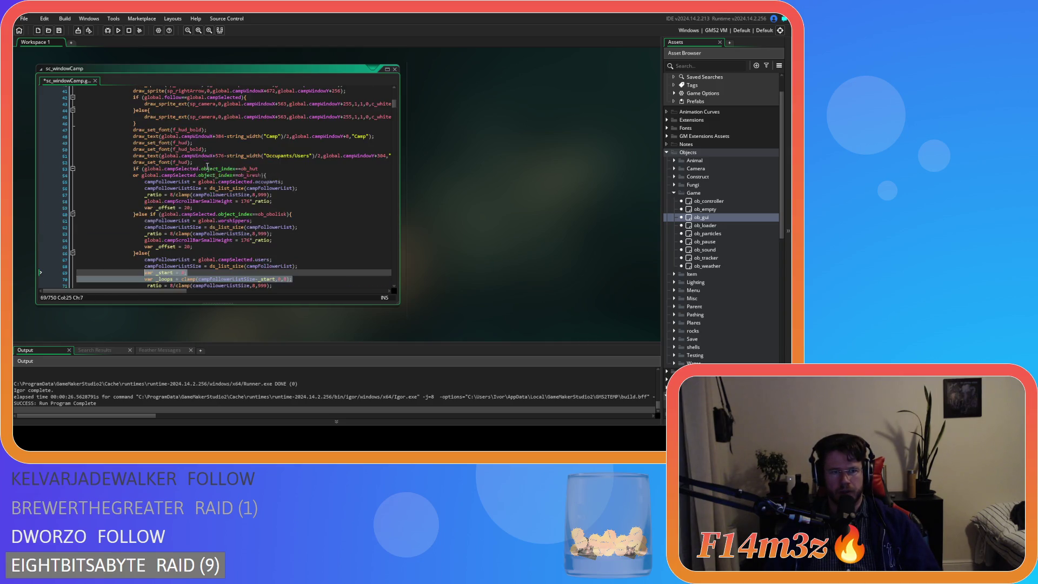
pyautogui.click(212, 162)
pyautogui.press('Return')
pyautogui.hotkey('ctrl', 'v')
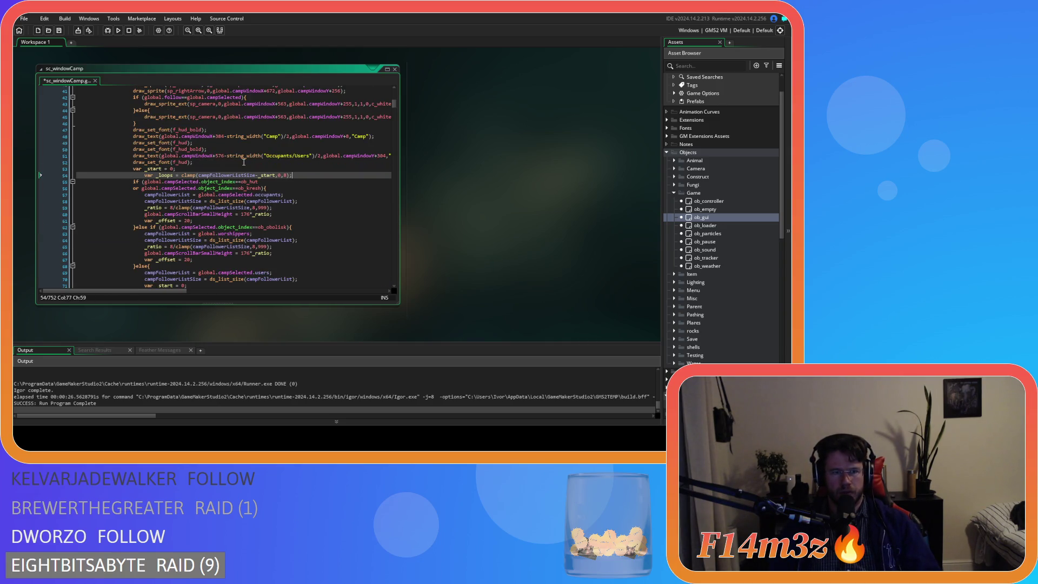
pyautogui.press('Home')
pyautogui.press('BackSpace')
# Remove the var keyword from the else branch's _start and _loops lines.
pyautogui.scroll(-3, 156, 169)
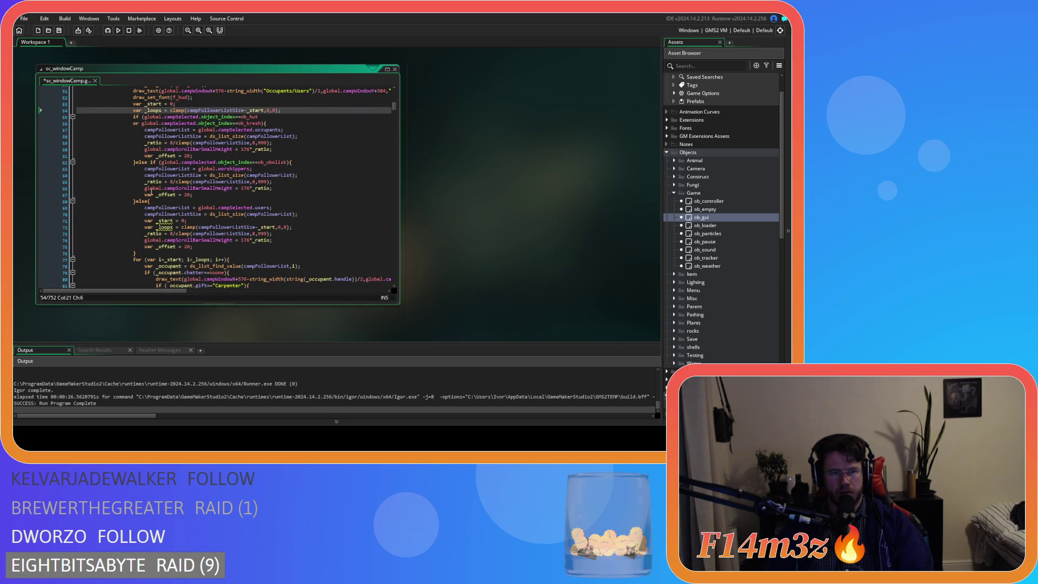
pyautogui.doubleClick(148, 221)
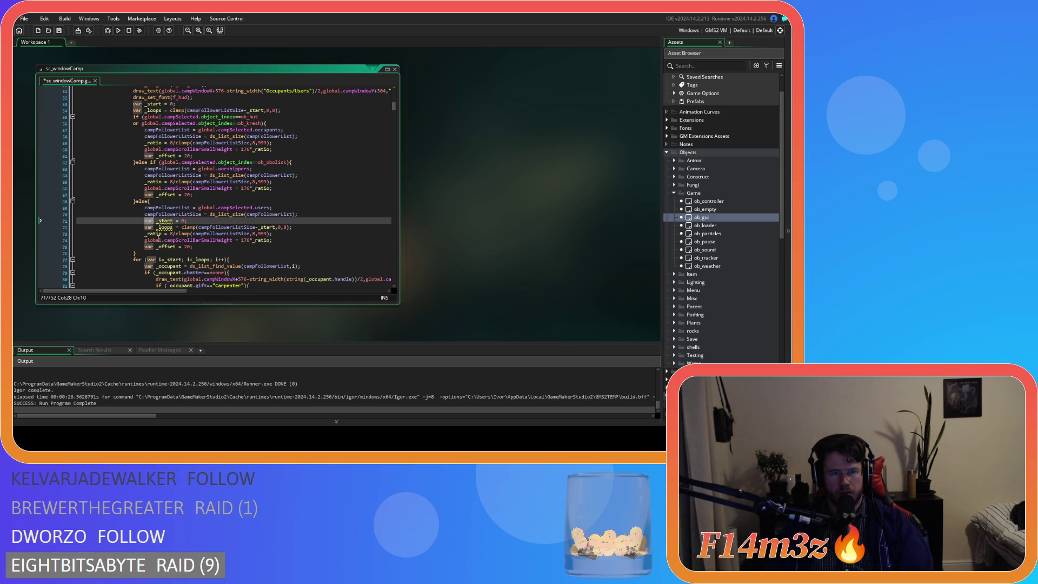
pyautogui.scroll(-2, 148, 211)
pyautogui.press('Delete')
pyautogui.press('Delete')
pyautogui.doubleClick(148, 195)
pyautogui.press('Delete')
pyautogui.press('Delete')
# Paste the _start and _loops assignments into the obolisk and occupants branches.
pyautogui.moveTo(281, 195); pyautogui.dragTo(145, 189)
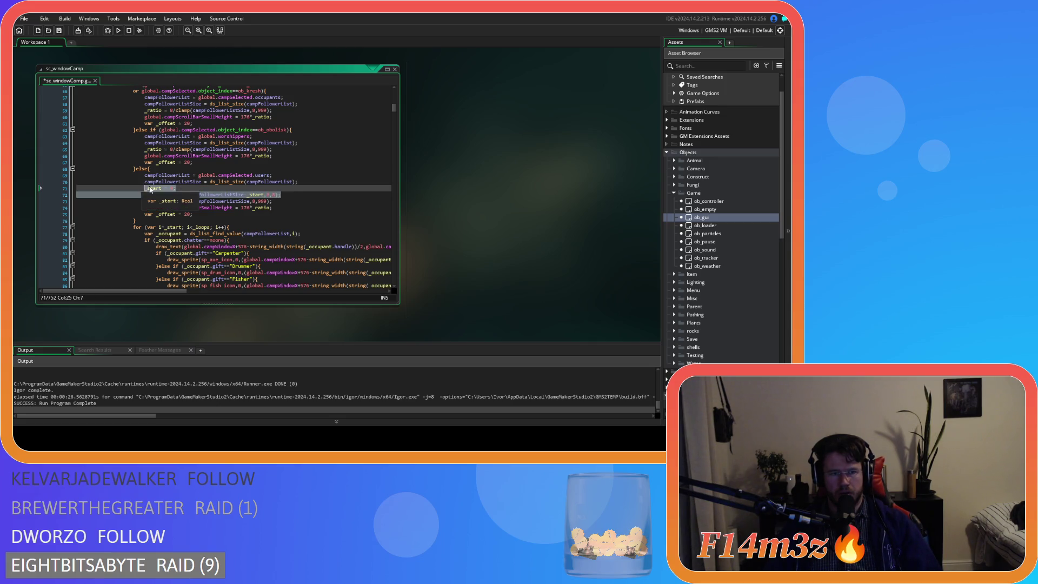
pyautogui.hotkey('ctrl', 'c')
pyautogui.click(307, 145)
pyautogui.press('Return')
pyautogui.hotkey('ctrl', 'v')
pyautogui.scroll(3, 296, 141)
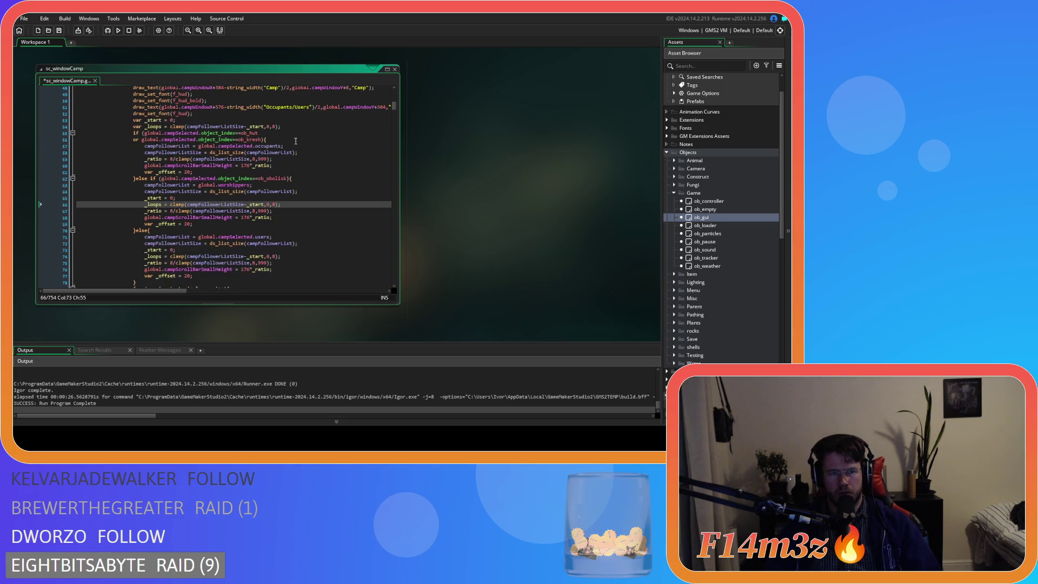
pyautogui.click(302, 152)
pyautogui.press('Return')
pyautogui.hotkey('ctrl', 'v')
# Initialise the shared _loops declaration to 0 and save the script.
pyautogui.click(278, 127)
pyautogui.moveTo(279, 127); pyautogui.dragTo(172, 127)
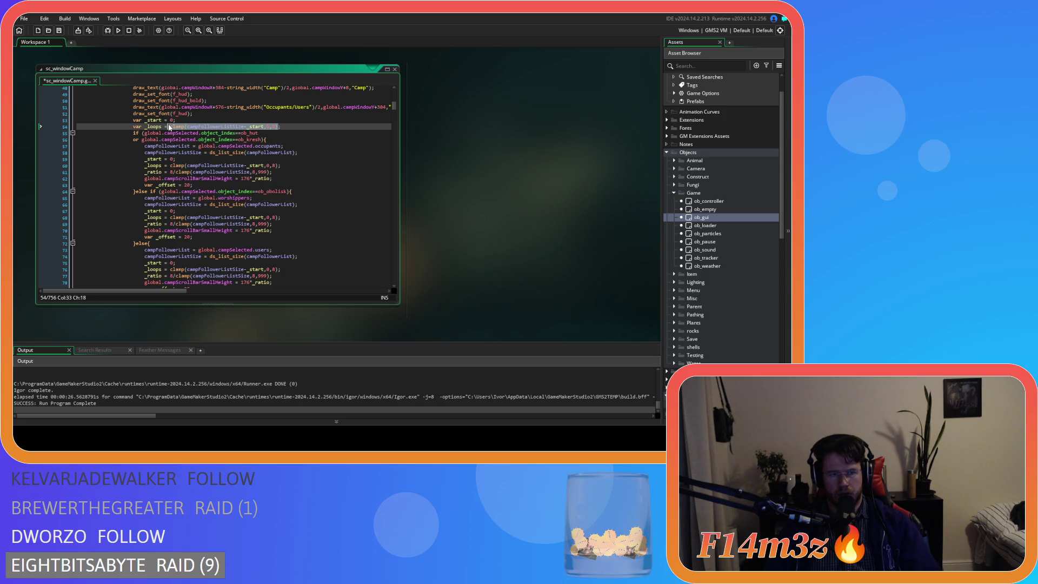
pyautogui.write('0')
pyautogui.hotkey('ctrl', 's')
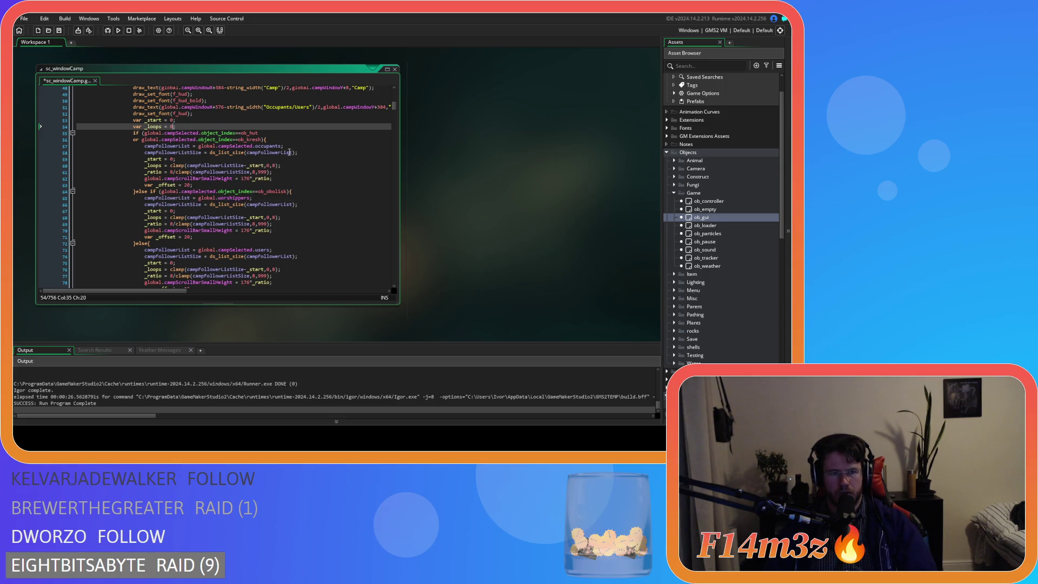
pyautogui.scroll(-8, 237, 173)
pyautogui.click(216, 138)
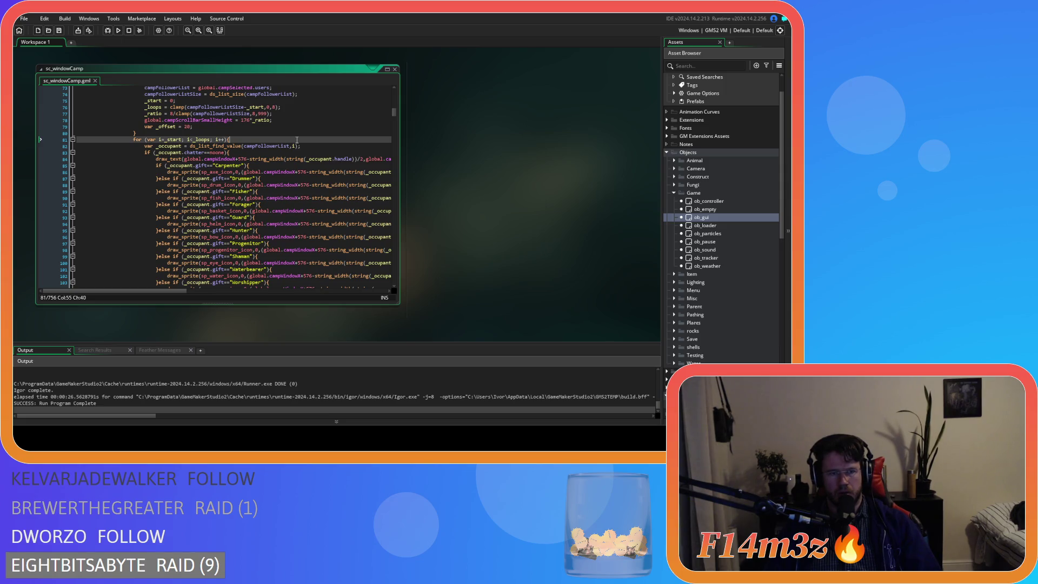
pyautogui.doubleClick(209, 140)
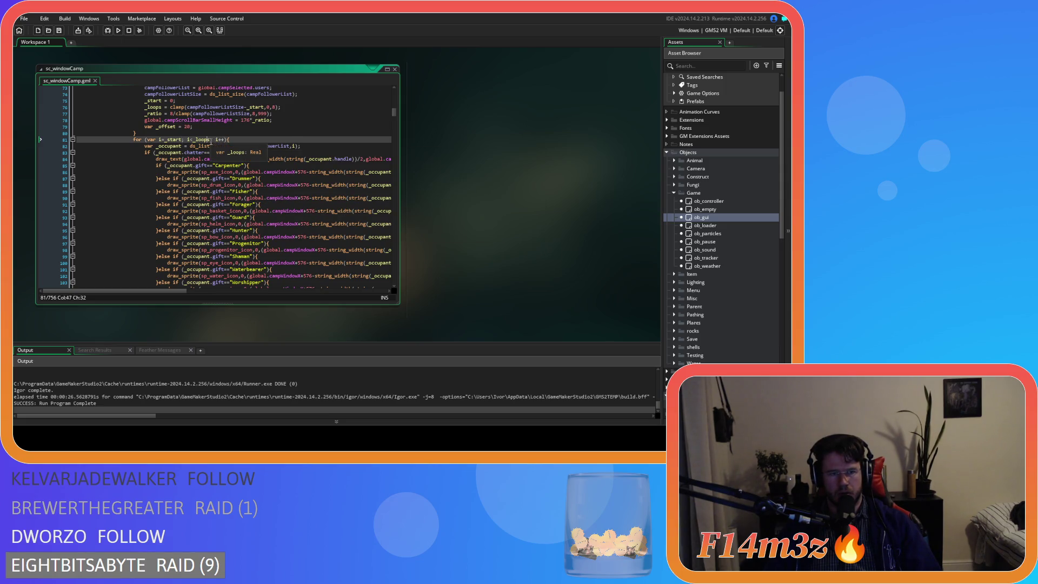
pyautogui.press('Right')
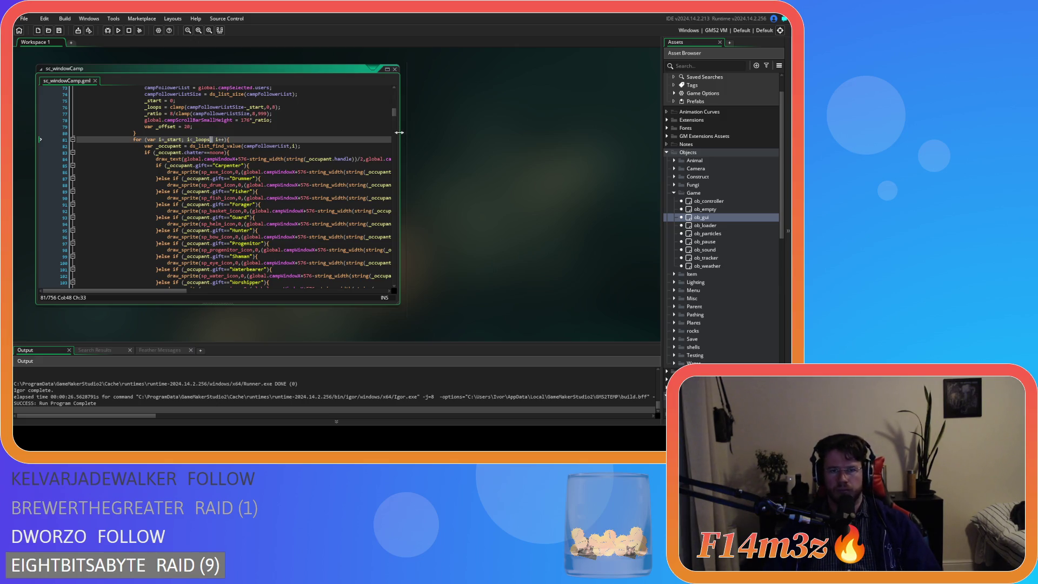
pyautogui.moveTo(394, 112)
pyautogui.mouseDown()
pyautogui.moveTo(400, 160)
pyautogui.moveTo(398, 92)
pyautogui.moveTo(401, 138)
pyautogui.mouseUp()
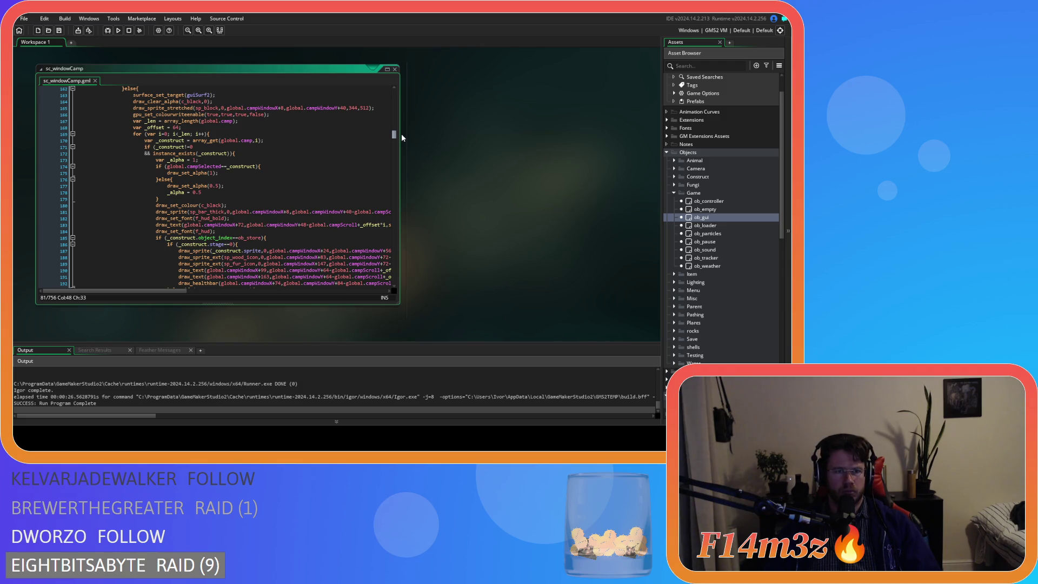
pyautogui.scroll(-3, 401, 138)
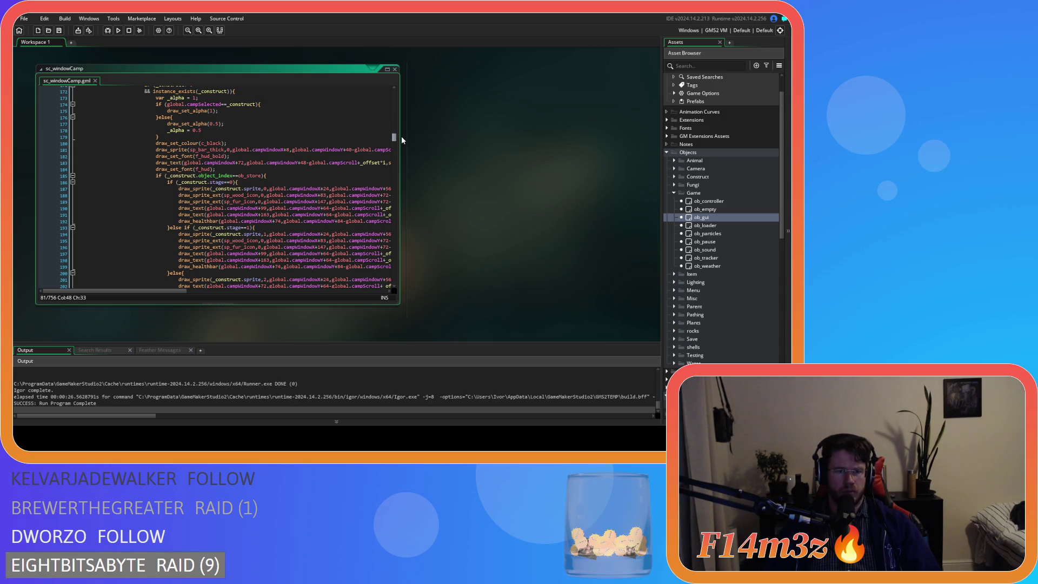
pyautogui.scroll(8, 401, 135)
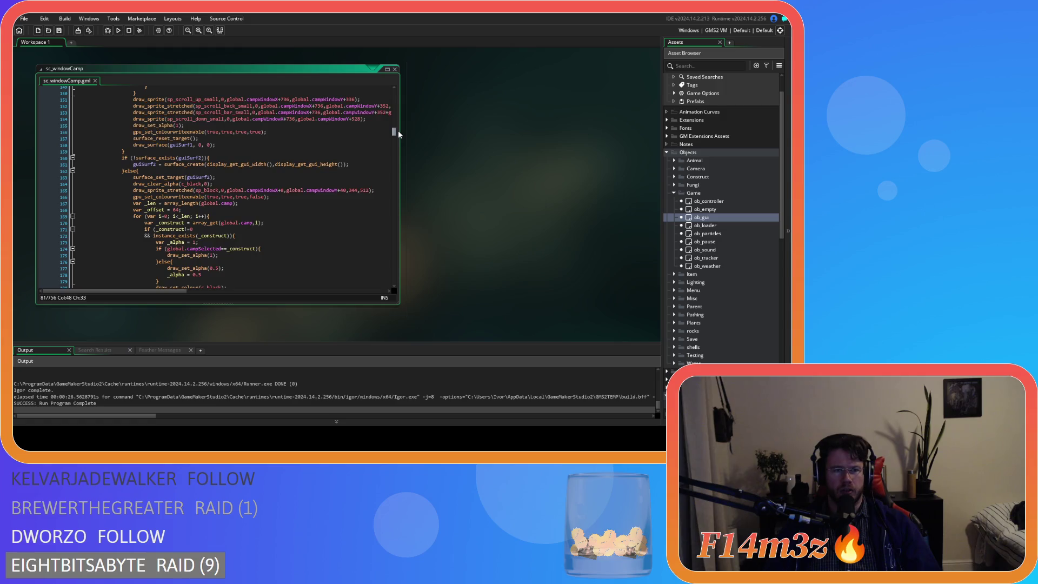
pyautogui.scroll(-20, 397, 131)
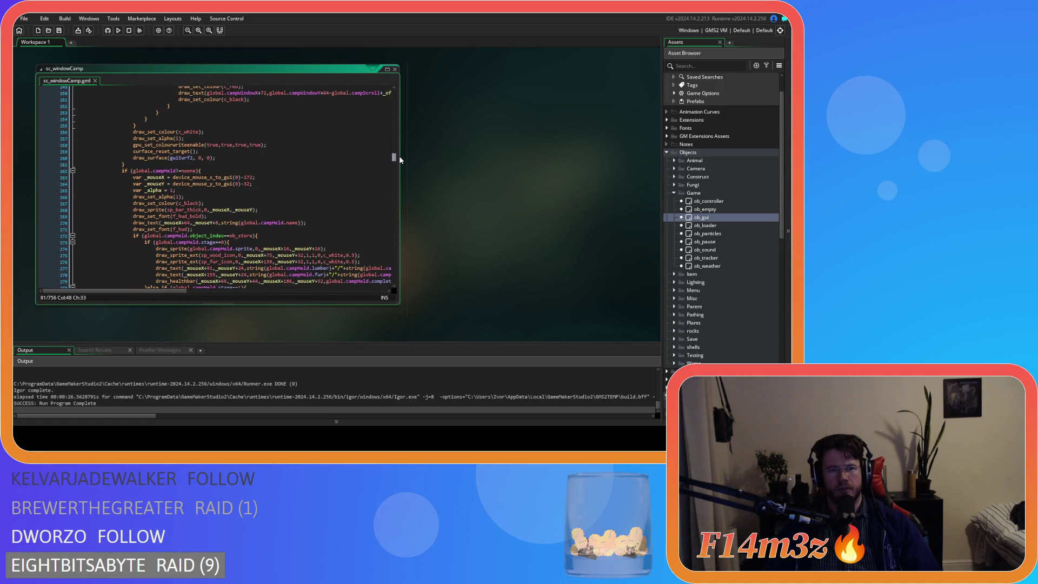
pyautogui.scroll(20, 399, 156)
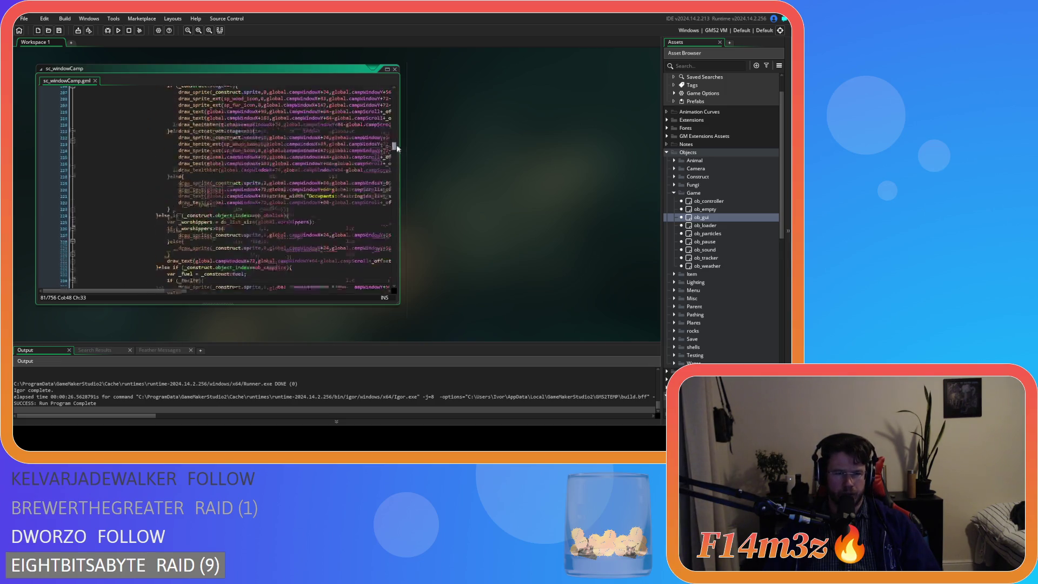
pyautogui.moveTo(392, 130); pyautogui.dragTo(382, 95)
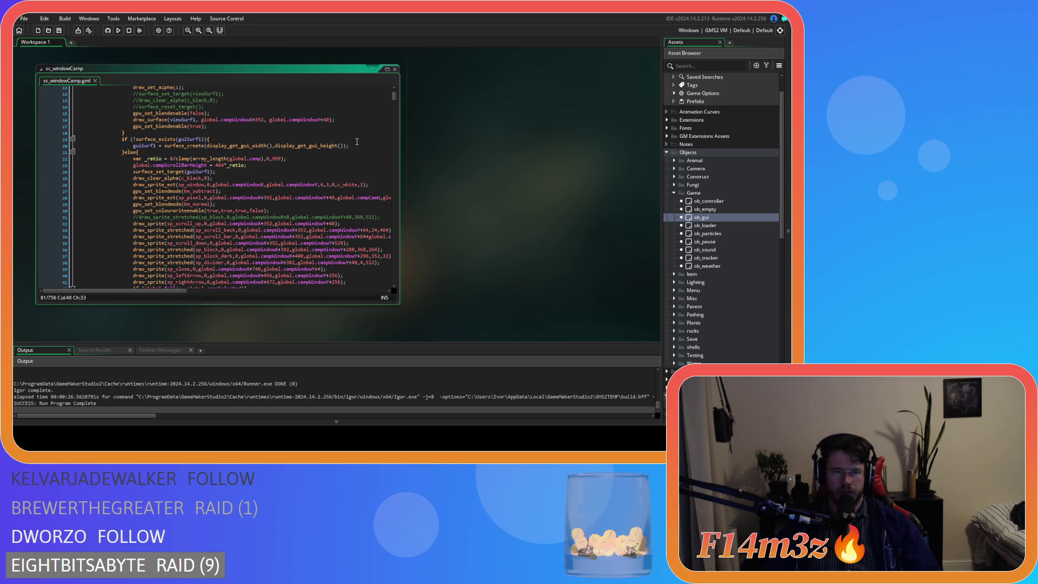
pyautogui.scroll(-15, 357, 141)
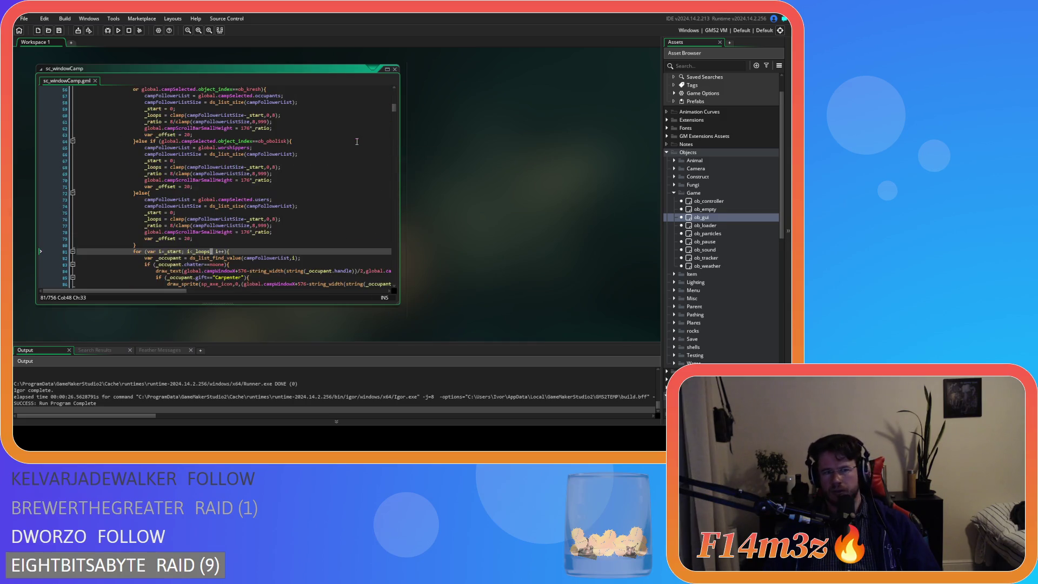
pyautogui.scroll(3, 356, 141)
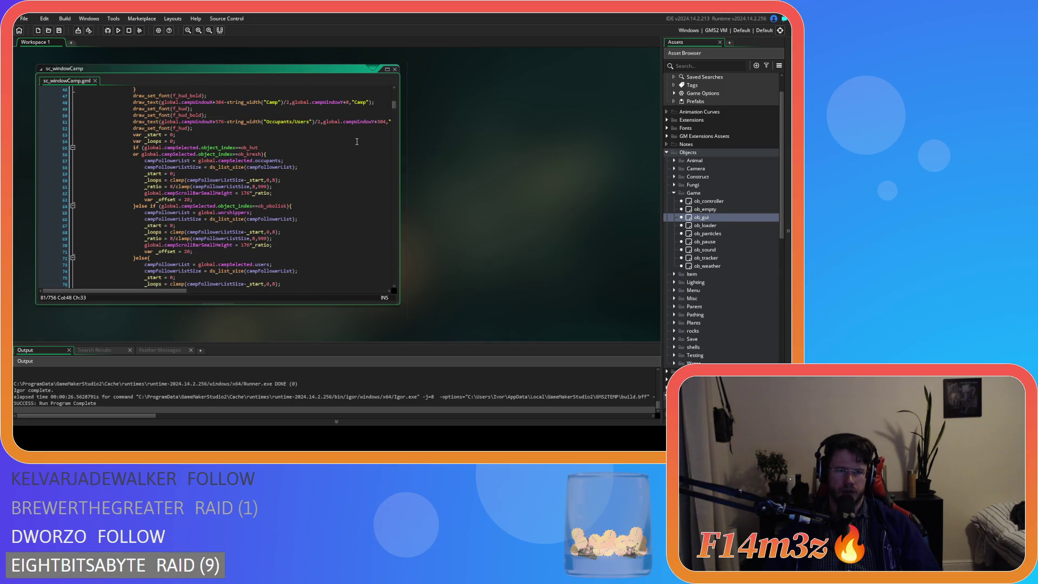
pyautogui.scroll(12, 357, 141)
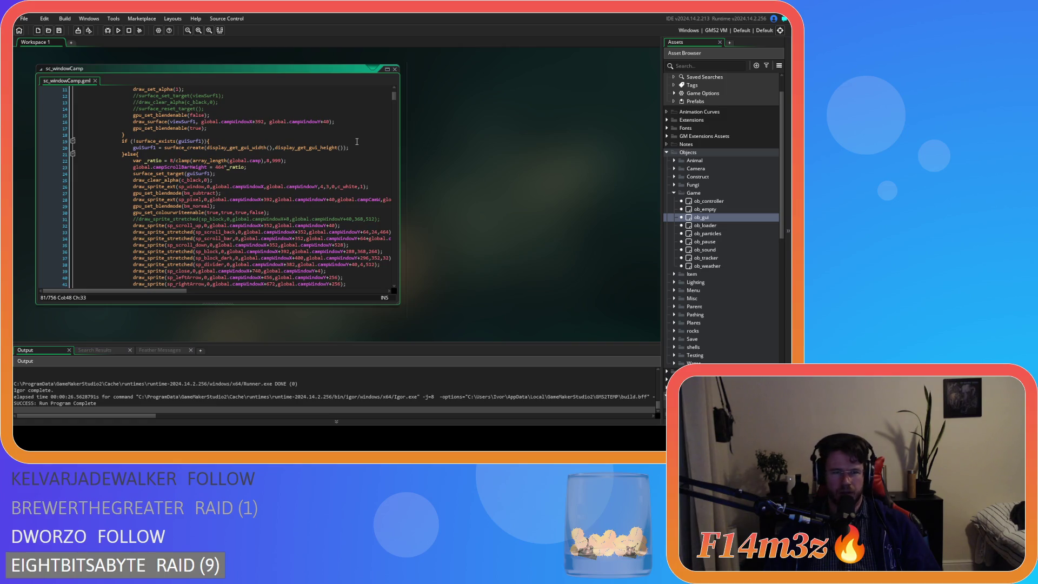
pyautogui.scroll(-8, 357, 142)
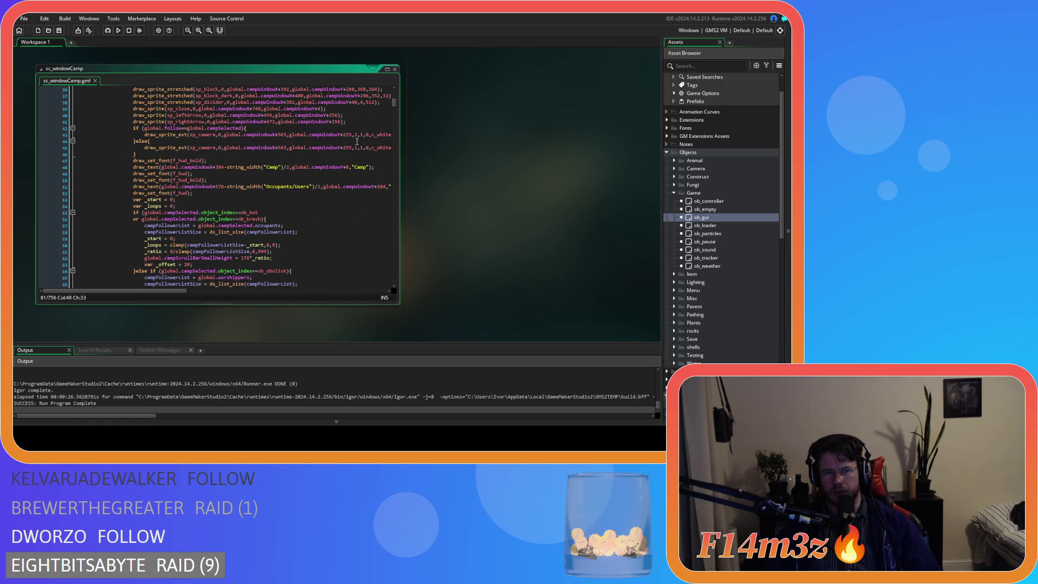
pyautogui.scroll(-3, 357, 142)
pyautogui.scroll(4, 357, 142)
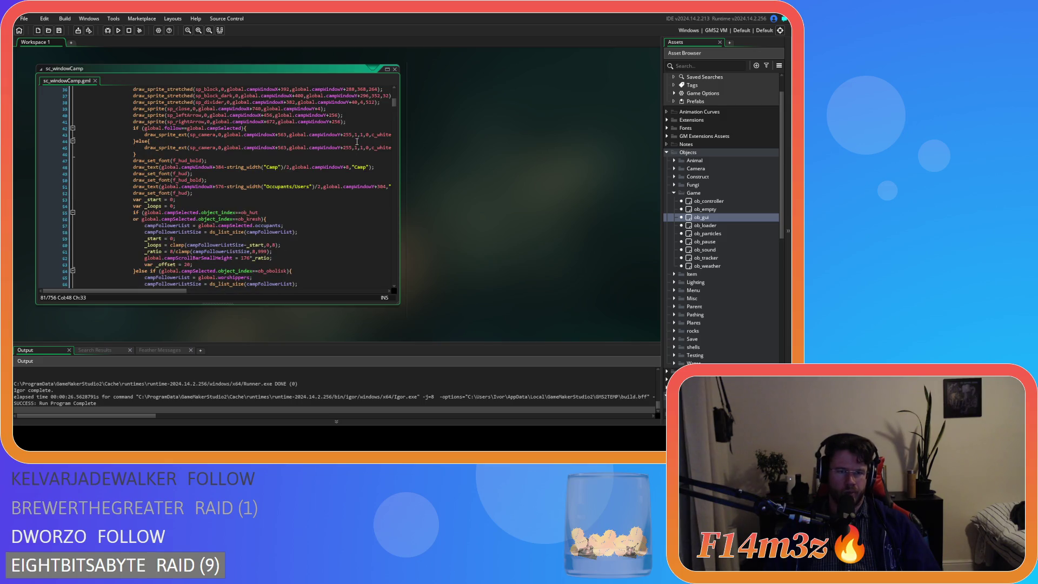
pyautogui.scroll(-3, 357, 141)
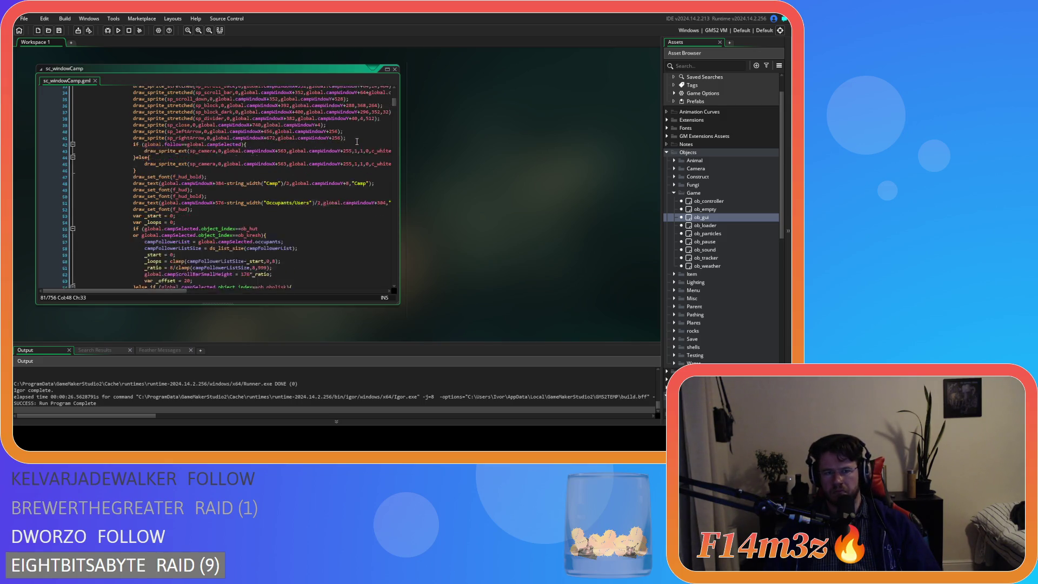
pyautogui.scroll(-3, 357, 141)
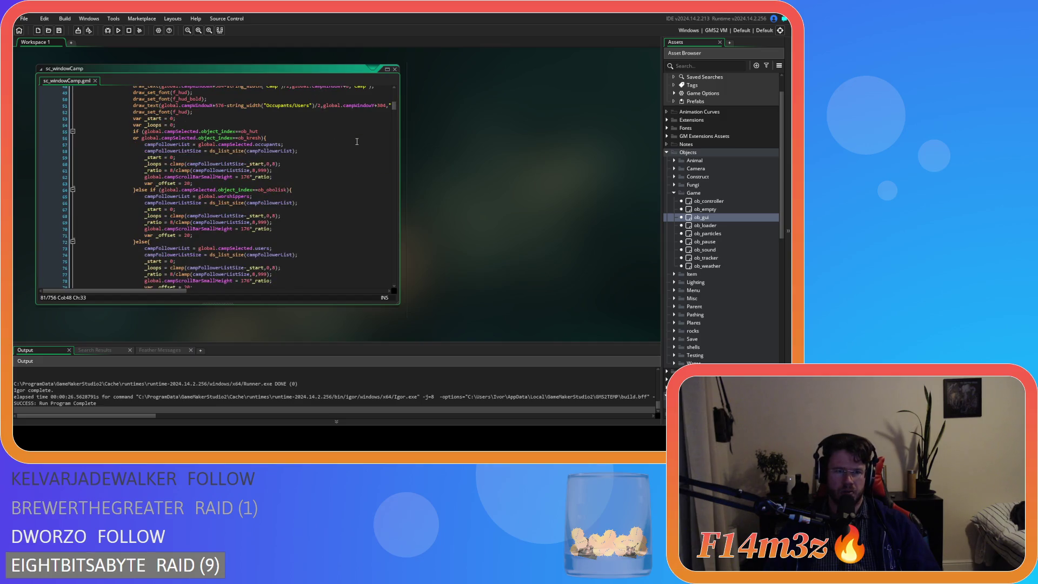
pyautogui.scroll(3, 356, 142)
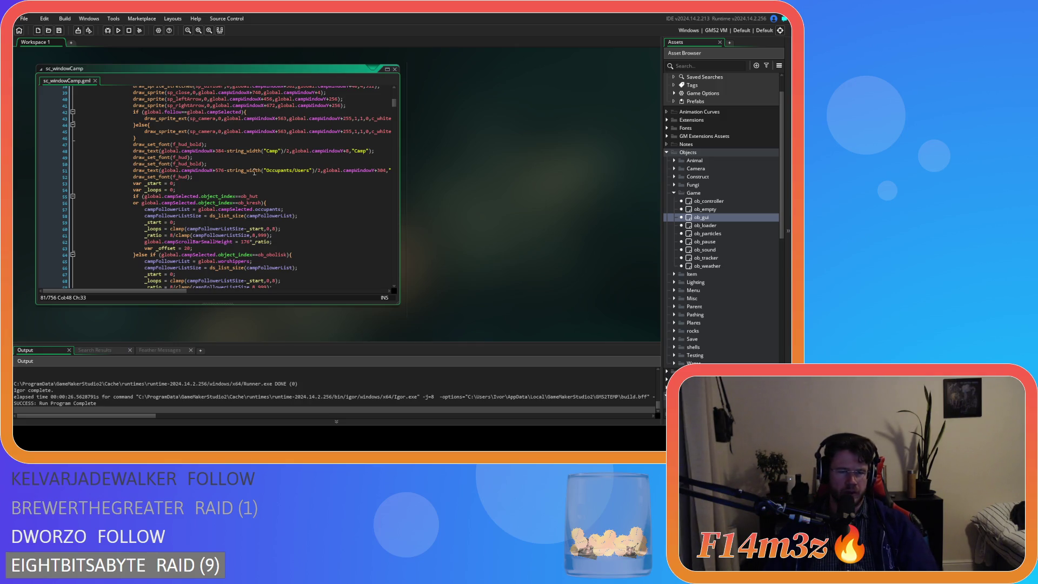
pyautogui.scroll(-12, 346, 150)
pyautogui.scroll(-6, 231, 178)
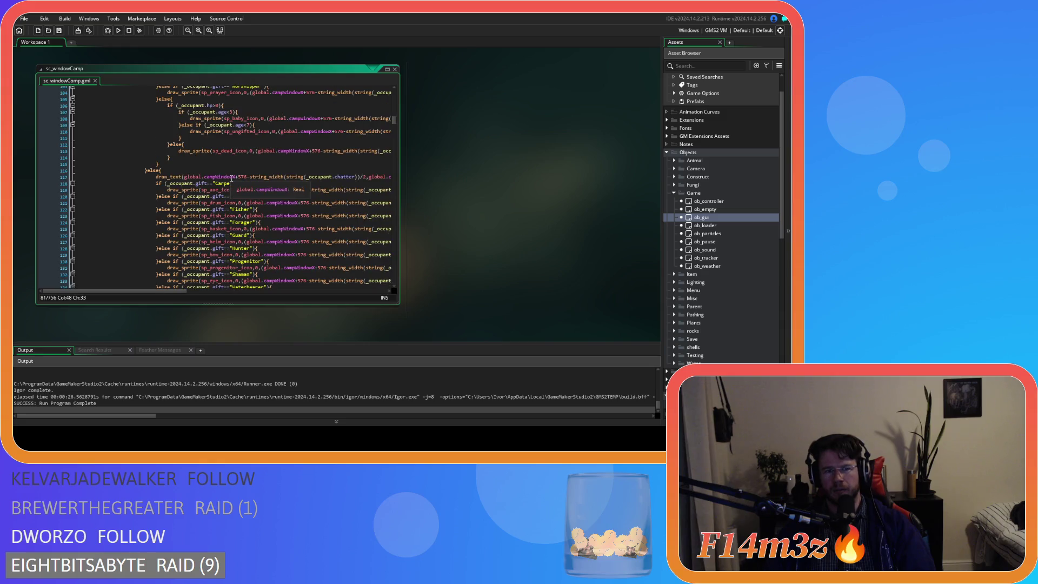
pyautogui.scroll(20, 236, 193)
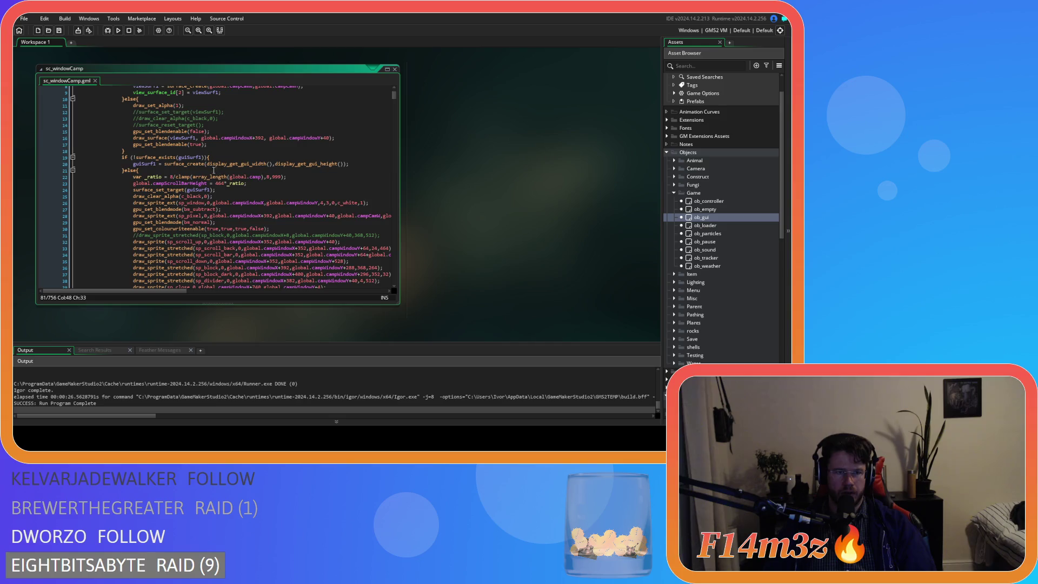
pyautogui.click(214, 171)
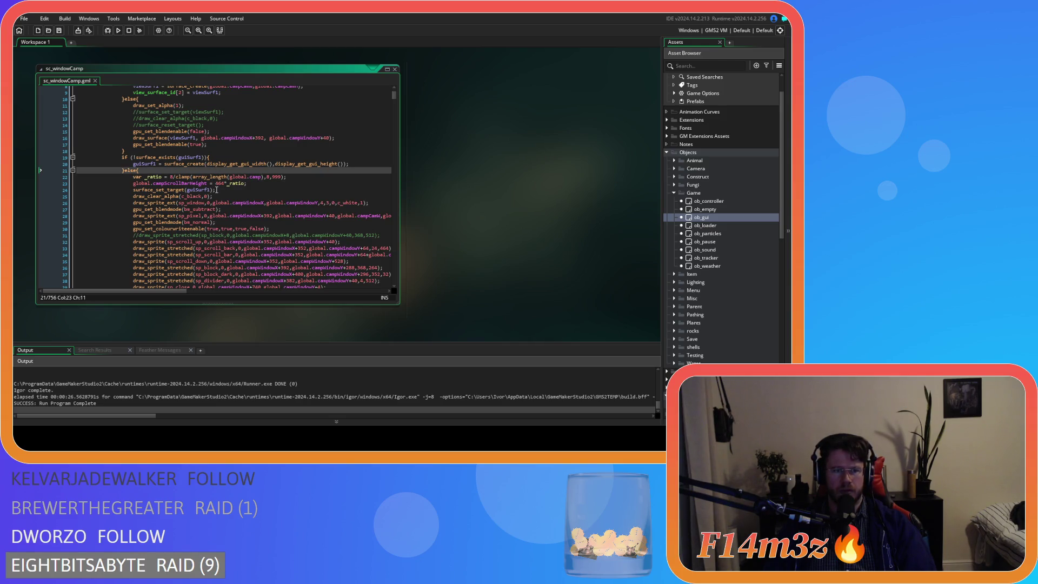
pyautogui.scroll(-9, 216, 189)
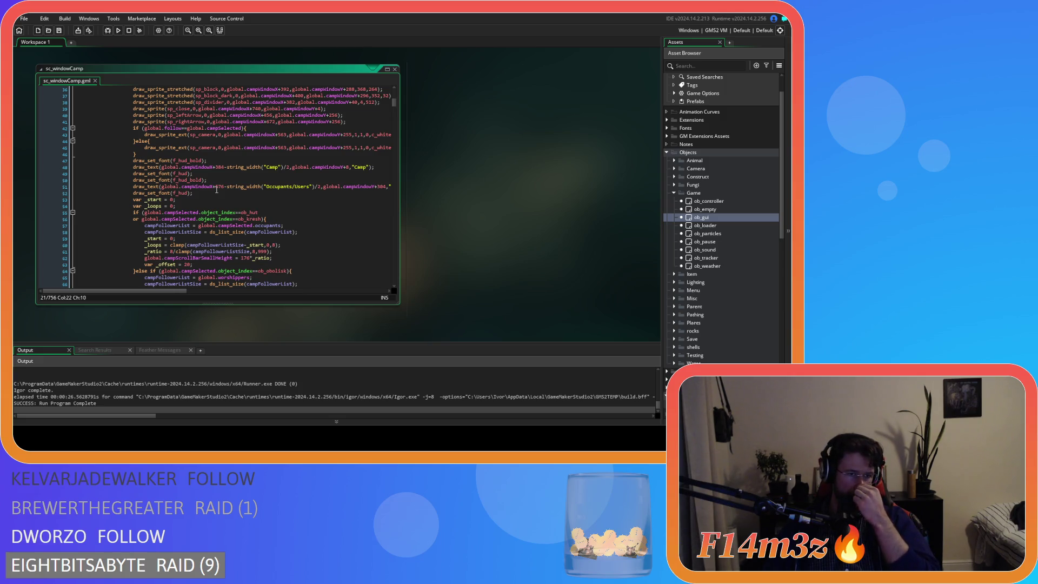
pyautogui.scroll(-2, 211, 194)
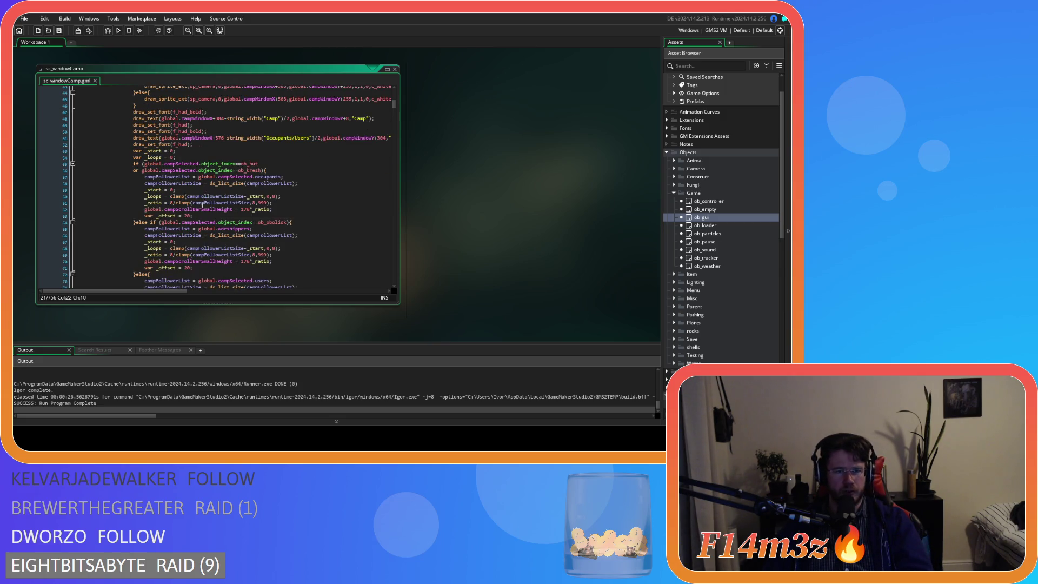
pyautogui.scroll(-3, 178, 211)
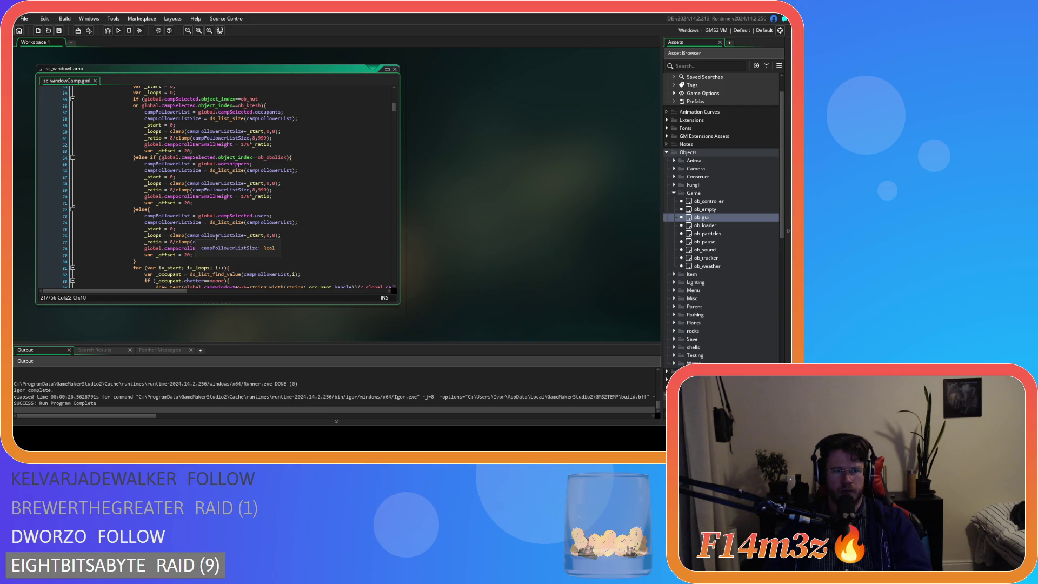
pyautogui.scroll(10, 278, 244)
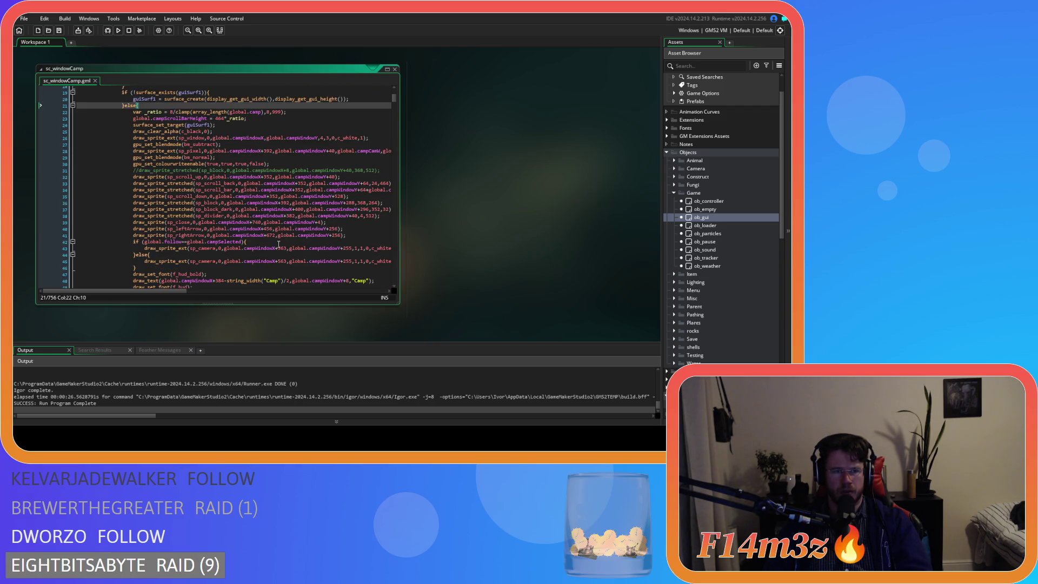
pyautogui.scroll(-3, 237, 183)
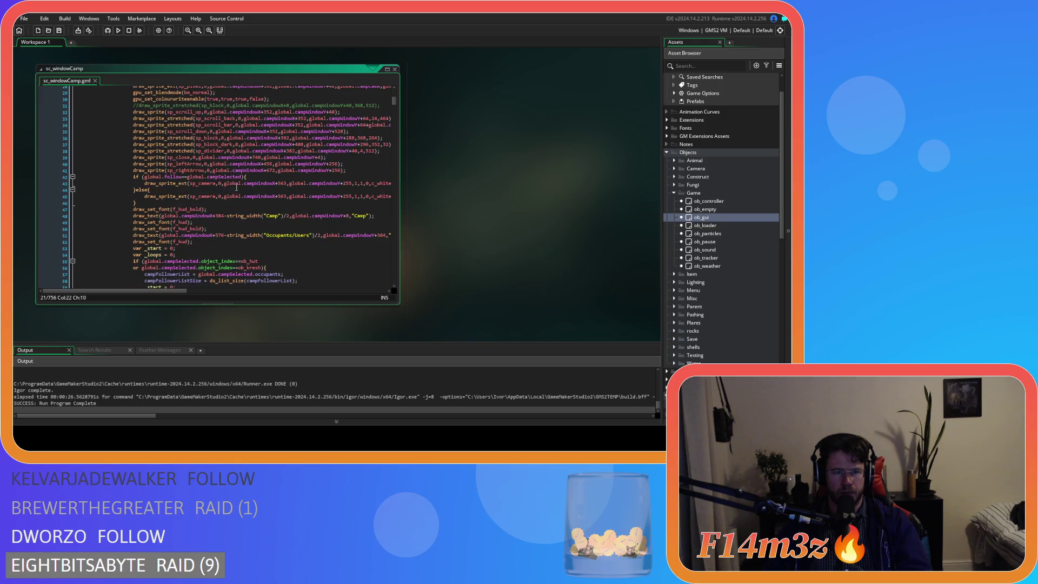
pyautogui.scroll(-3, 234, 239)
pyautogui.scroll(3, 233, 239)
pyautogui.click(223, 144)
pyautogui.click(204, 138)
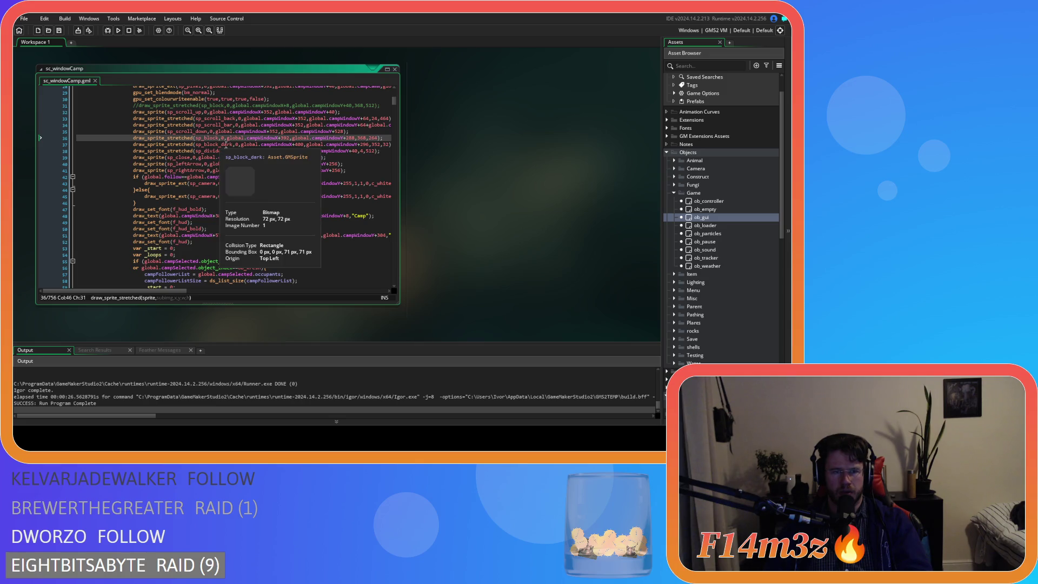
pyautogui.keyDown('shift'); pyautogui.click(223, 145); pyautogui.keyUp('shift')
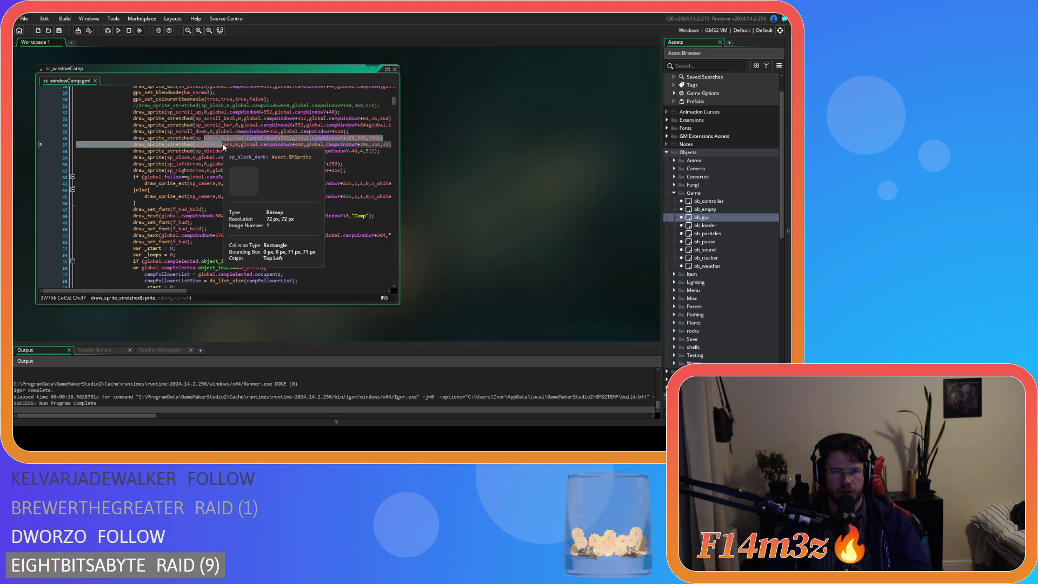
pyautogui.keyDown('shift'); pyautogui.click(225, 146); pyautogui.keyUp('shift')
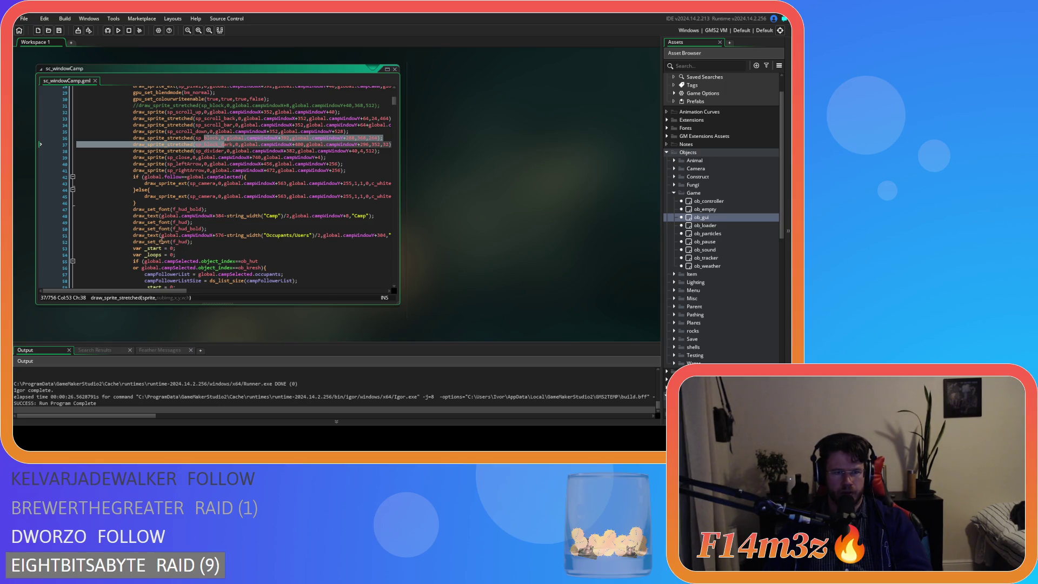
pyautogui.moveTo(133, 229); pyautogui.dragTo(184, 249)
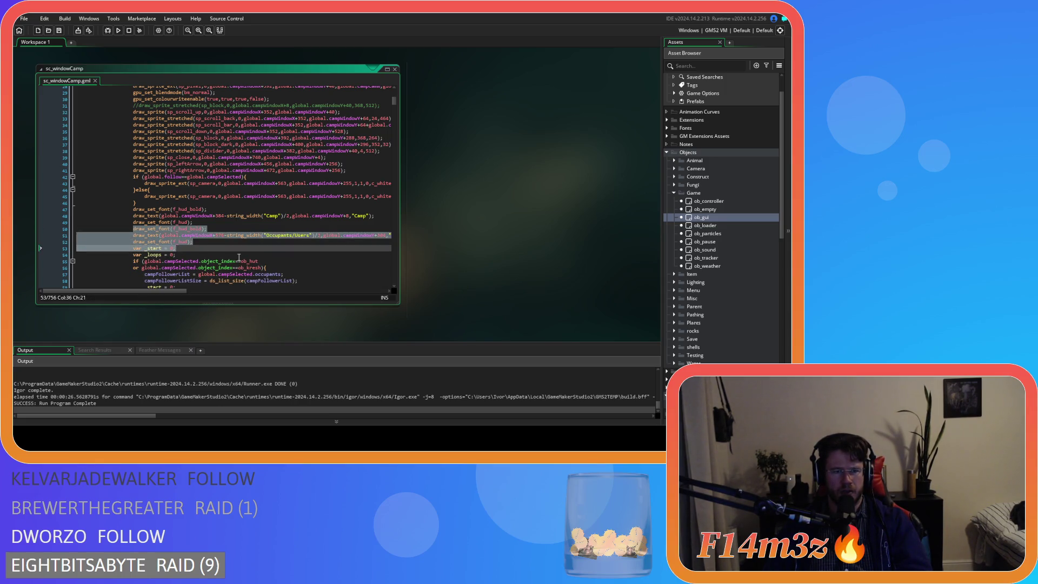
pyautogui.scroll(7, 239, 258)
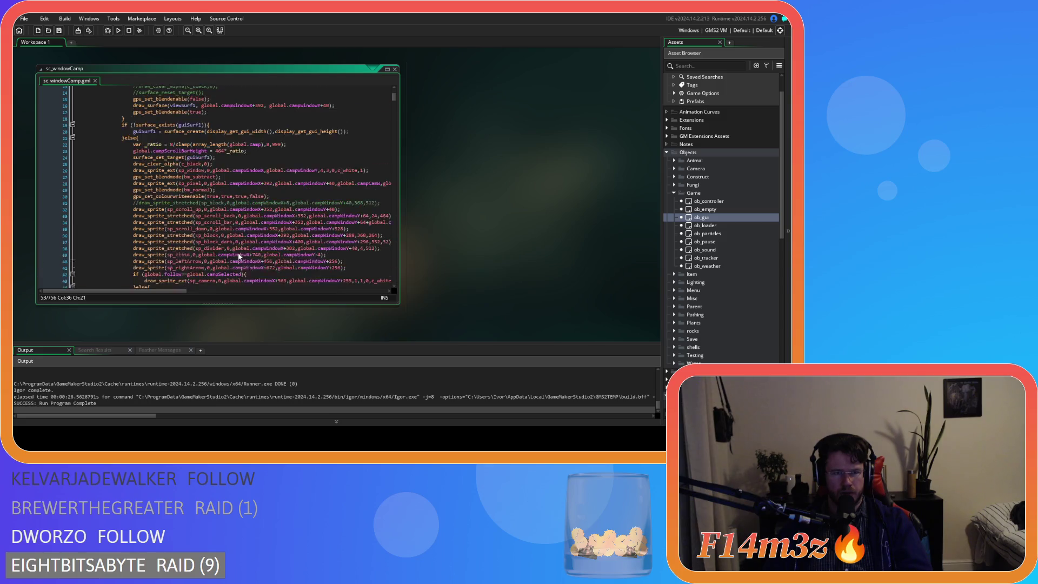
pyautogui.moveTo(134, 186); pyautogui.dragTo(121, 174)
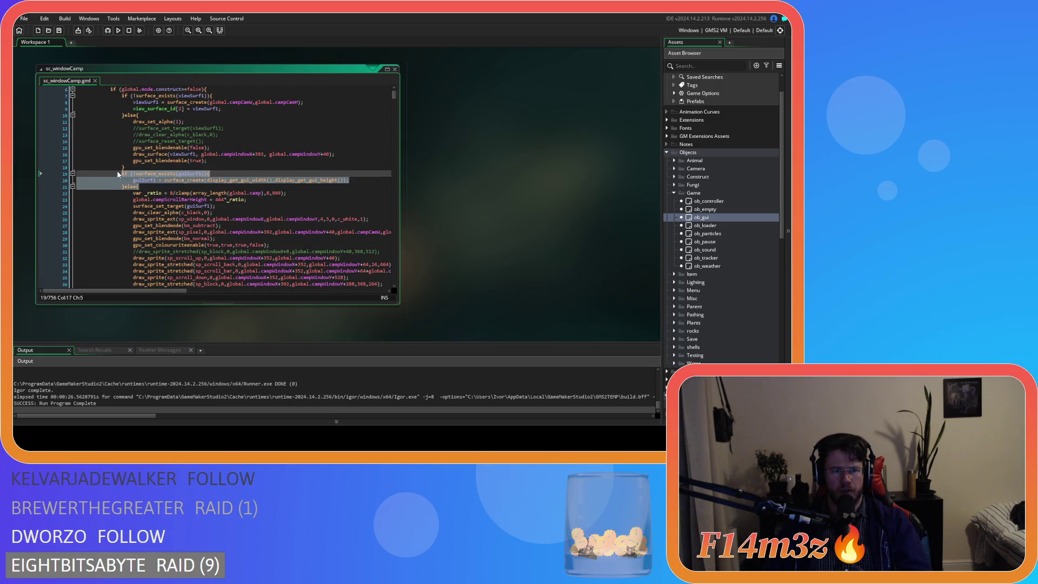
pyautogui.rightClick(135, 180)
pyautogui.click(151, 194)
pyautogui.scroll(-20, 156, 196)
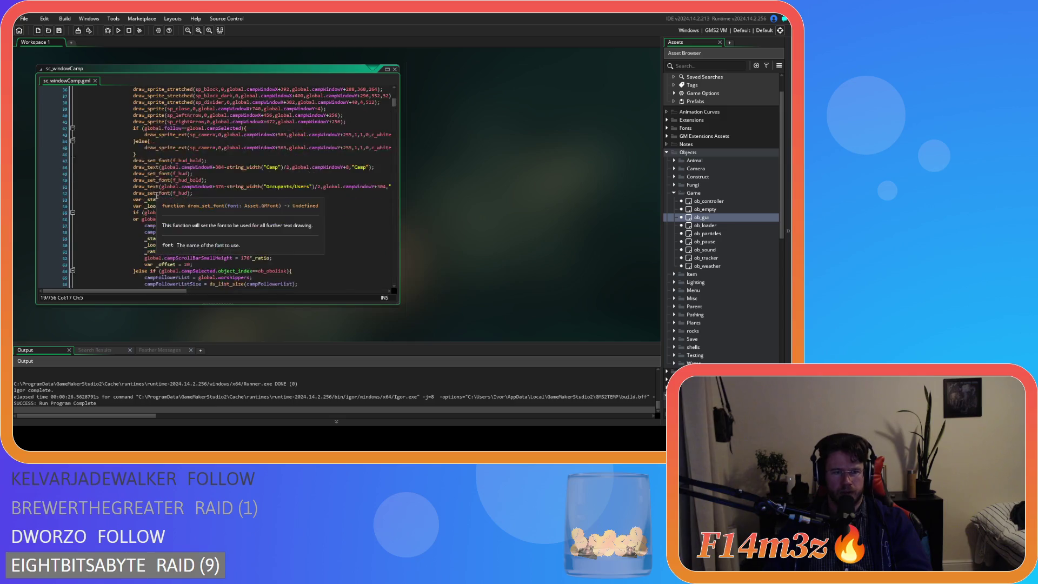
pyautogui.scroll(-10, 157, 195)
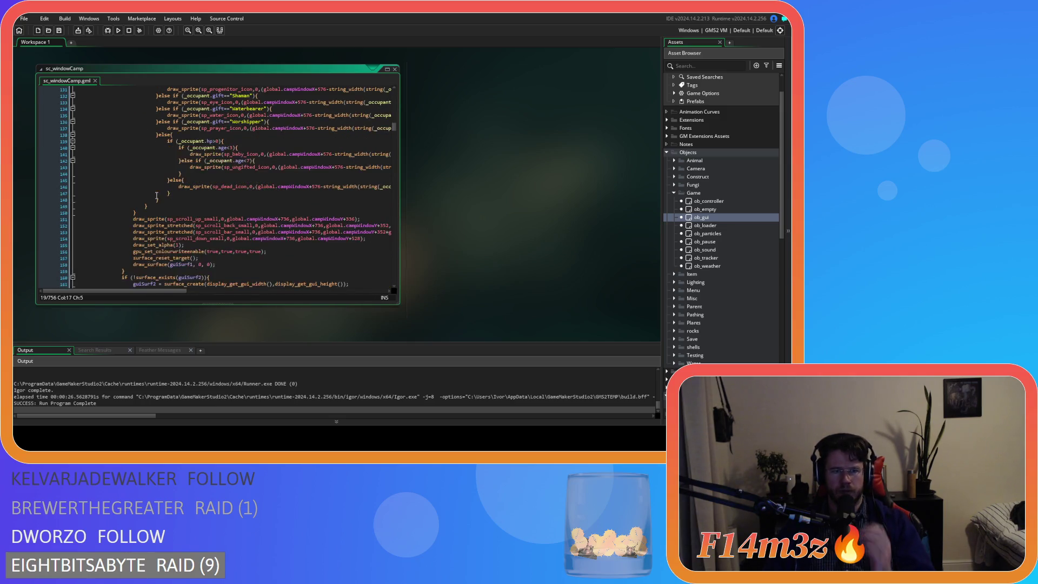
pyautogui.scroll(-13, 160, 192)
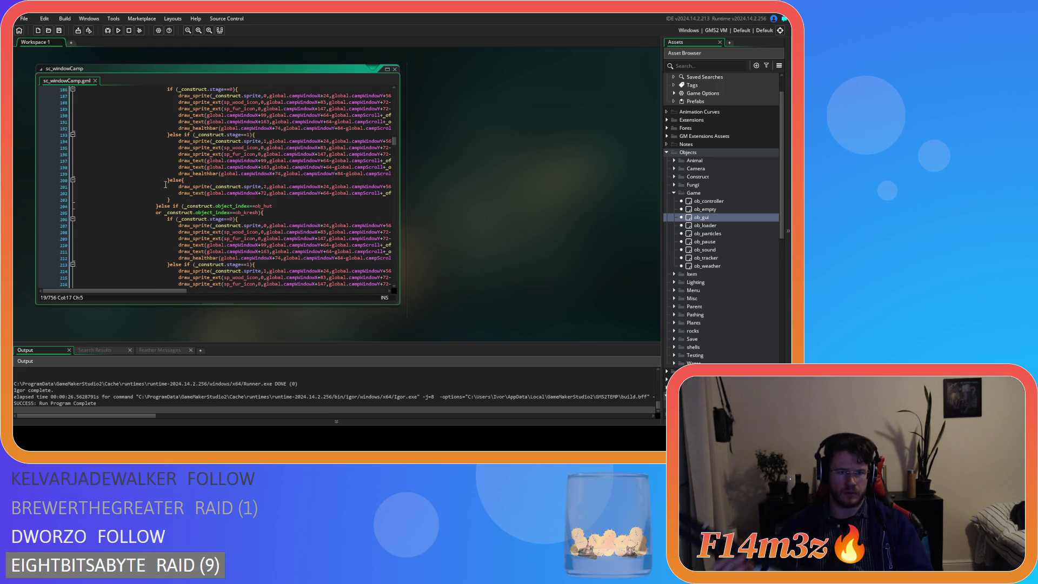
pyautogui.scroll(-14, 167, 181)
pyautogui.scroll(11, 169, 181)
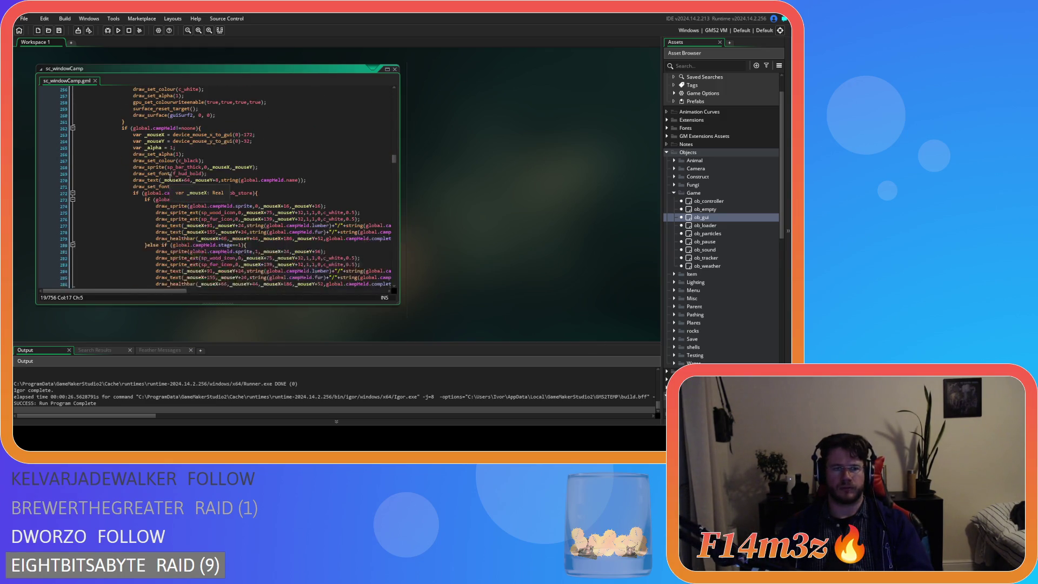
pyautogui.scroll(17, 168, 187)
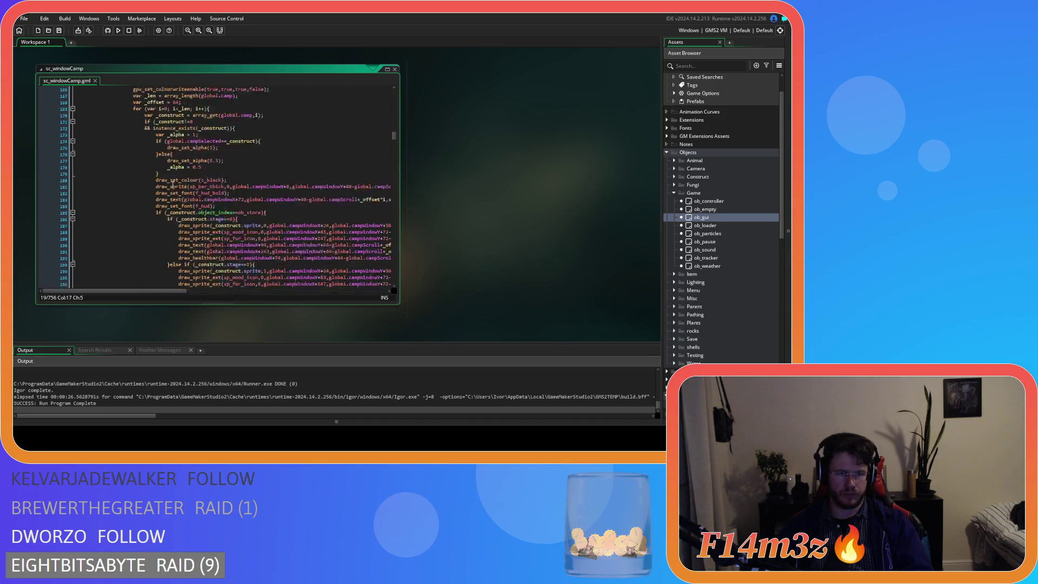
pyautogui.click(171, 190)
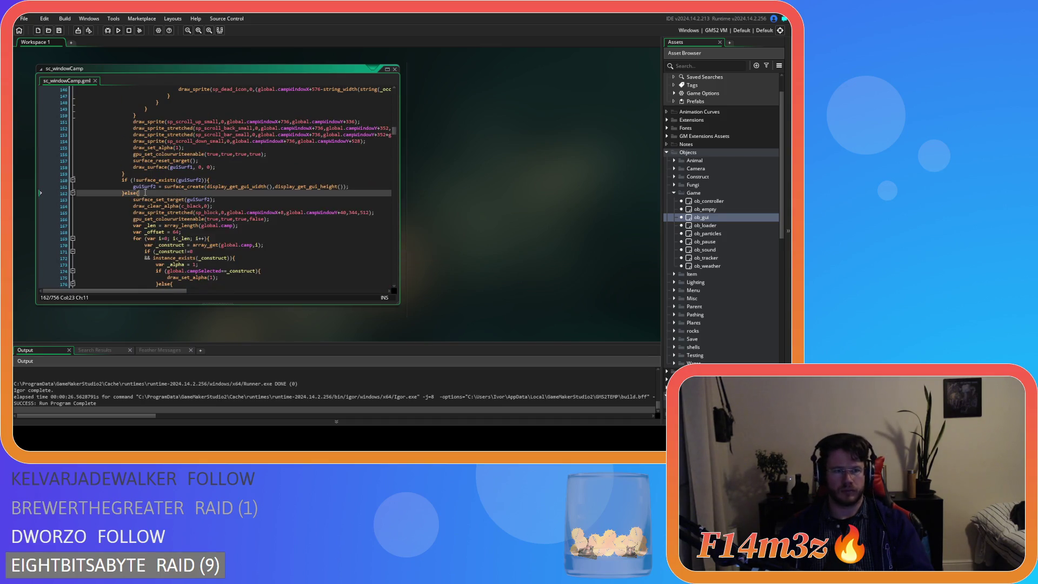
pyautogui.scroll(-20, 162, 186)
pyautogui.scroll(-9, 150, 182)
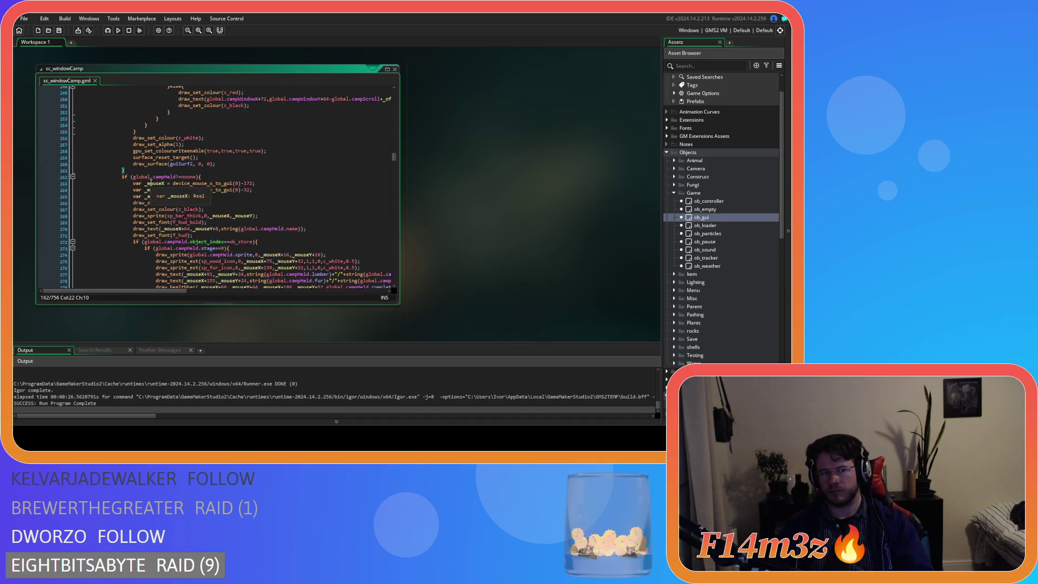
# Paste the surface_exists/surface_create block after line 261 with blank lines in its else.
pyautogui.click(146, 172)
pyautogui.press('Return')
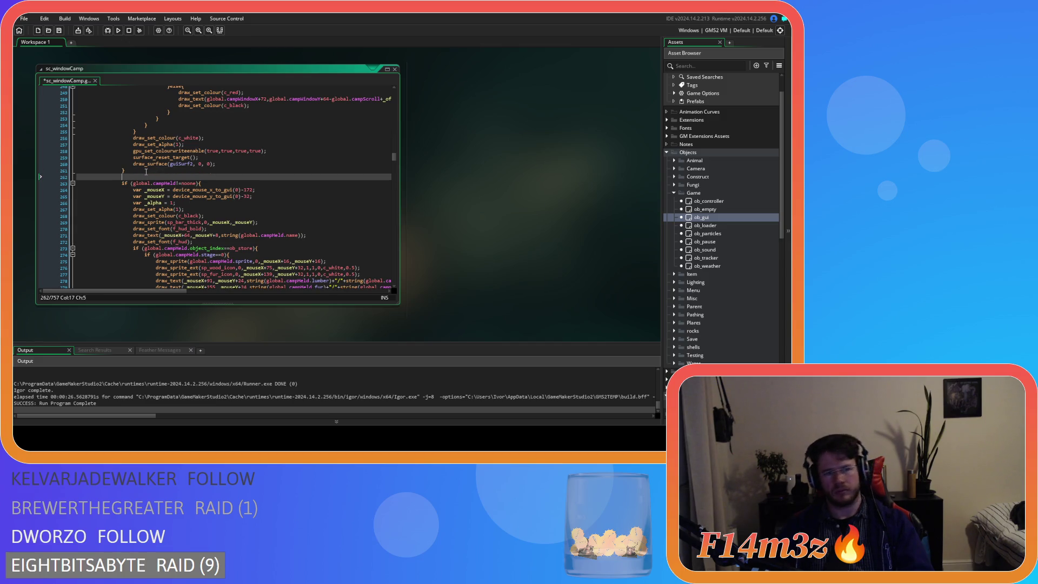
pyautogui.hotkey('ctrl', 'v')
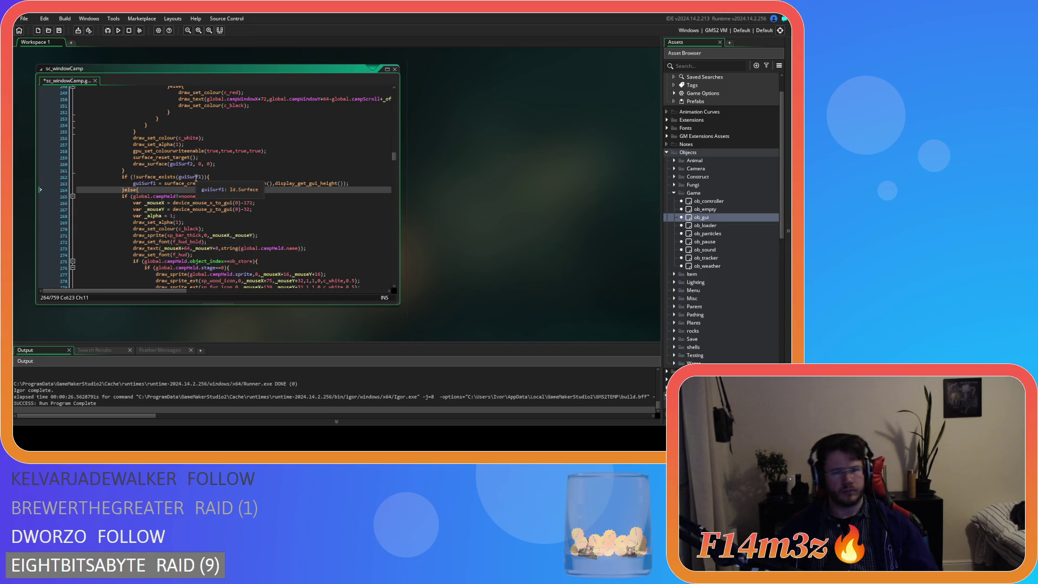
pyautogui.press('Return')
pyautogui.press('Return')
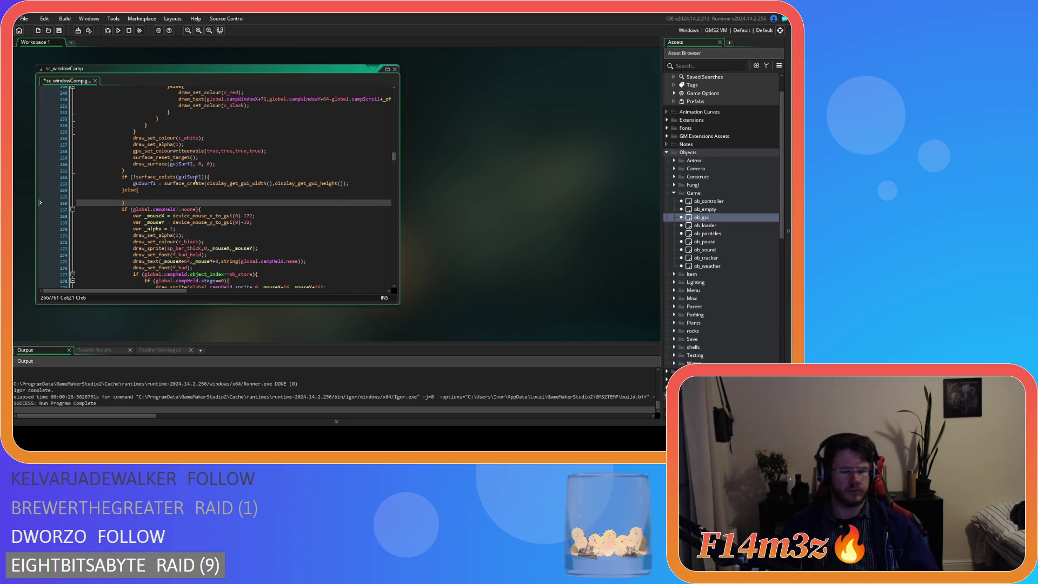
# Rename guiSurf1 to guiSurf3 on both lines of the pasted block and save.
pyautogui.click(199, 177)
pyautogui.write('3')
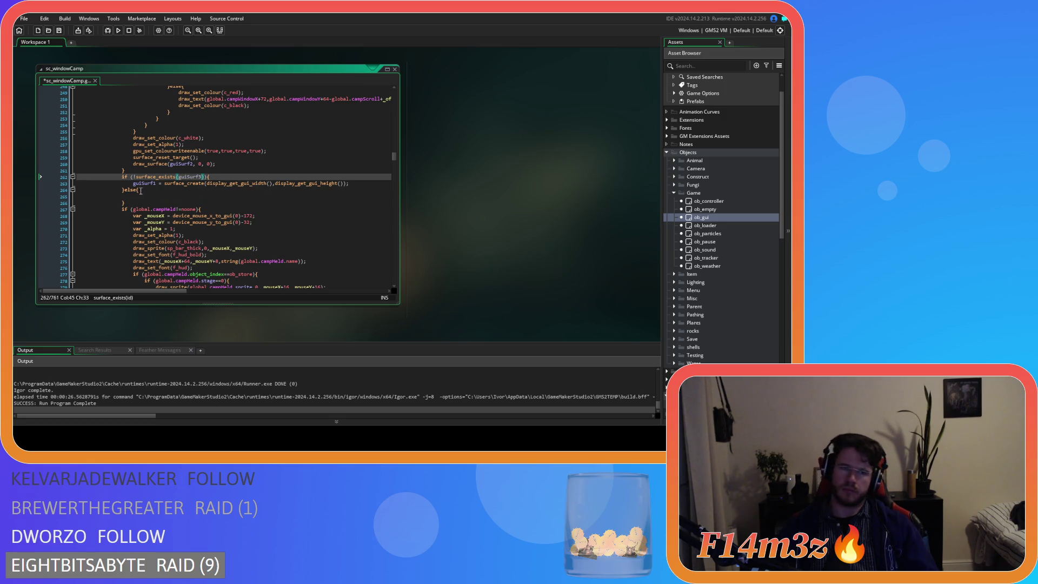
pyautogui.click(156, 184)
pyautogui.press('BackSpace')
pyautogui.write('3')
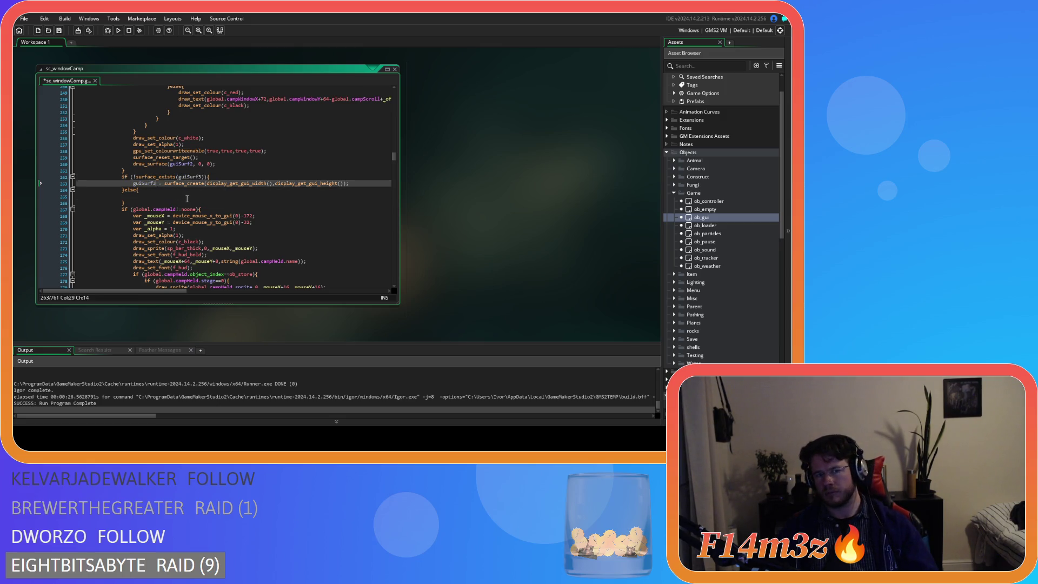
pyautogui.click(187, 199)
pyautogui.hotkey('ctrl', 's')
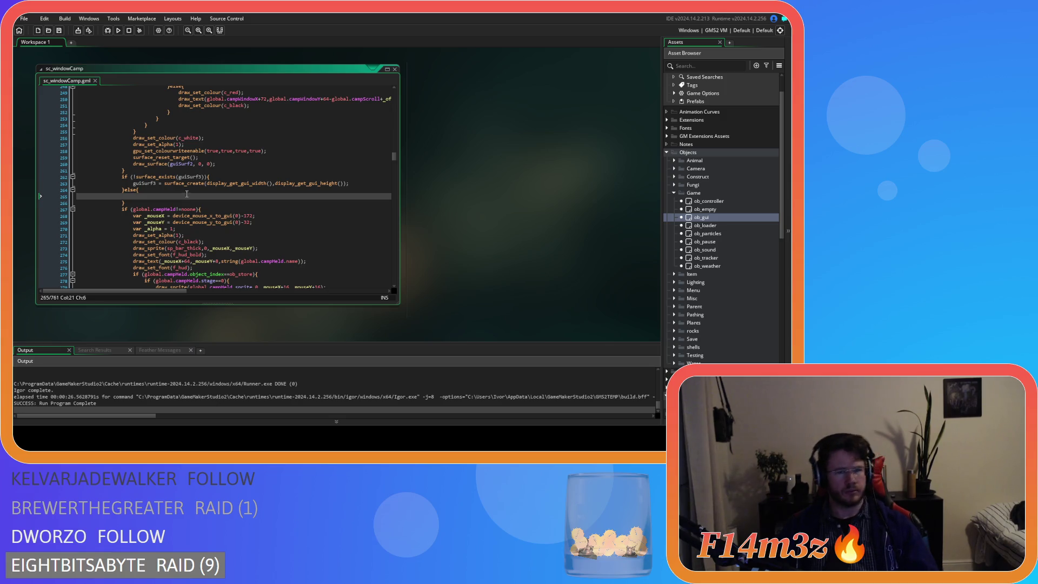
pyautogui.doubleClick(690, 217)
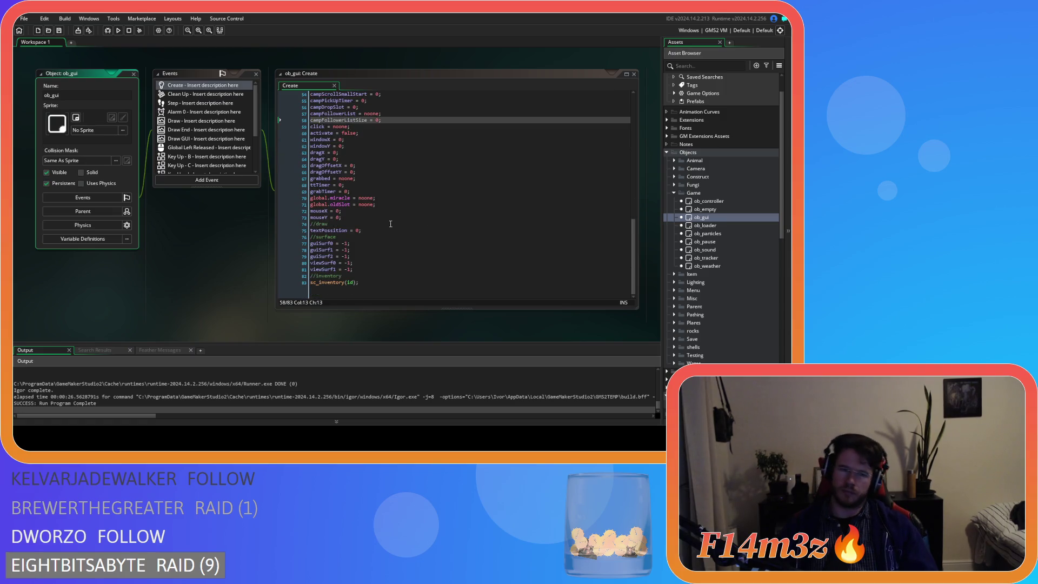
# In ob_gui's Create event, duplicate the guiSurf2 = -1 line as guiSurf3 = -1.
pyautogui.moveTo(352, 256); pyautogui.dragTo(303, 259)
pyautogui.hotkey('ctrl', 'd')
pyautogui.hotkey('ctrl', 'z')
pyautogui.hotkey('ctrl', 'd')
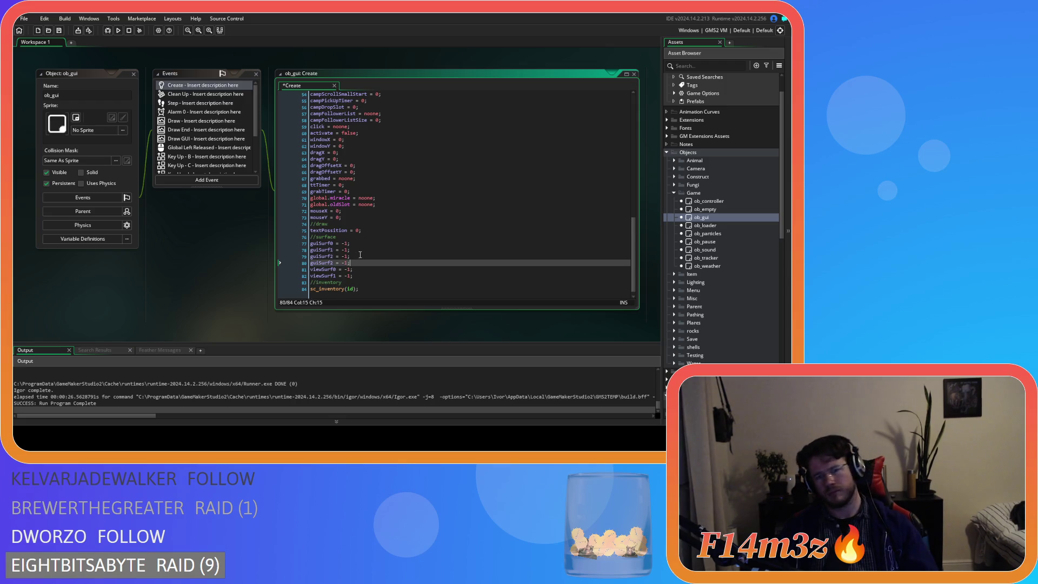
pyautogui.press('Left')
pyautogui.press('Left')
pyautogui.press('Left')
pyautogui.press('BackSpace')
pyautogui.write('3')
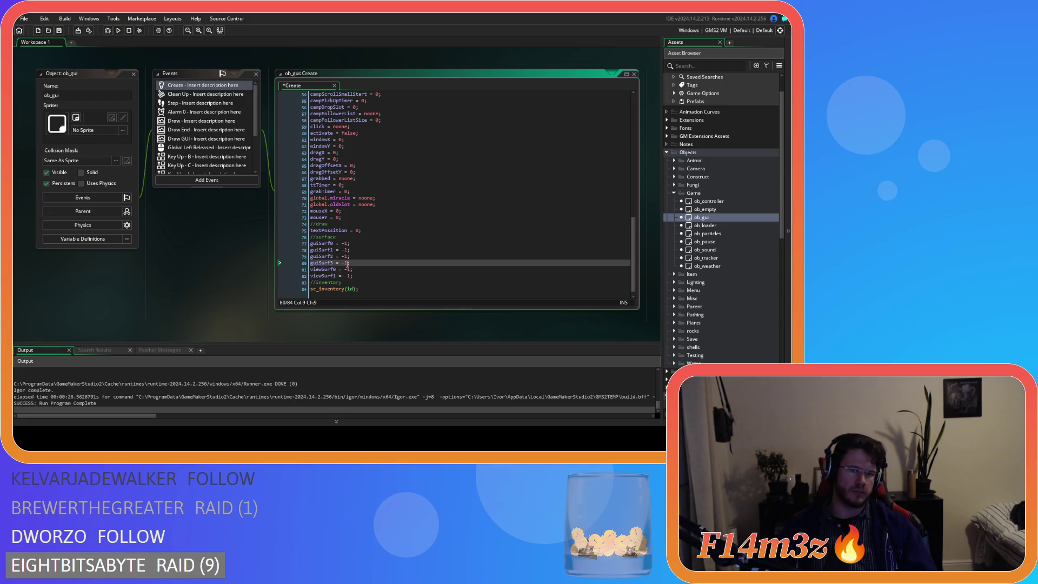
# In the Clean Up event, duplicate the guiSurf2 free block as a guiSurf3 free block and save.
pyautogui.click(184, 95)
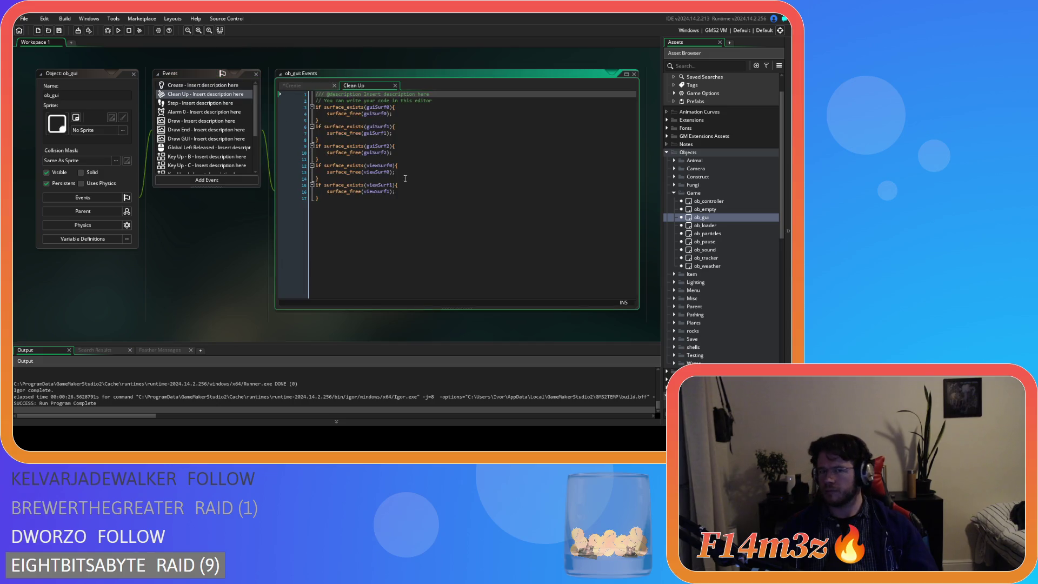
pyautogui.moveTo(321, 157); pyautogui.dragTo(316, 146)
pyautogui.hotkey('ctrl', 'd')
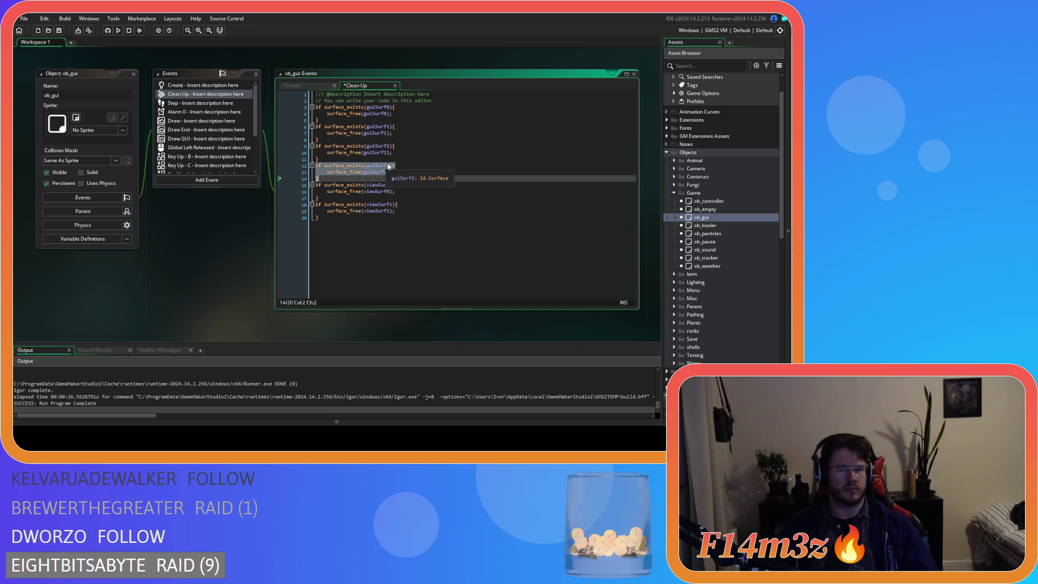
pyautogui.click(390, 165)
pyautogui.press('BackSpace')
pyautogui.write('3')
pyautogui.click(385, 175)
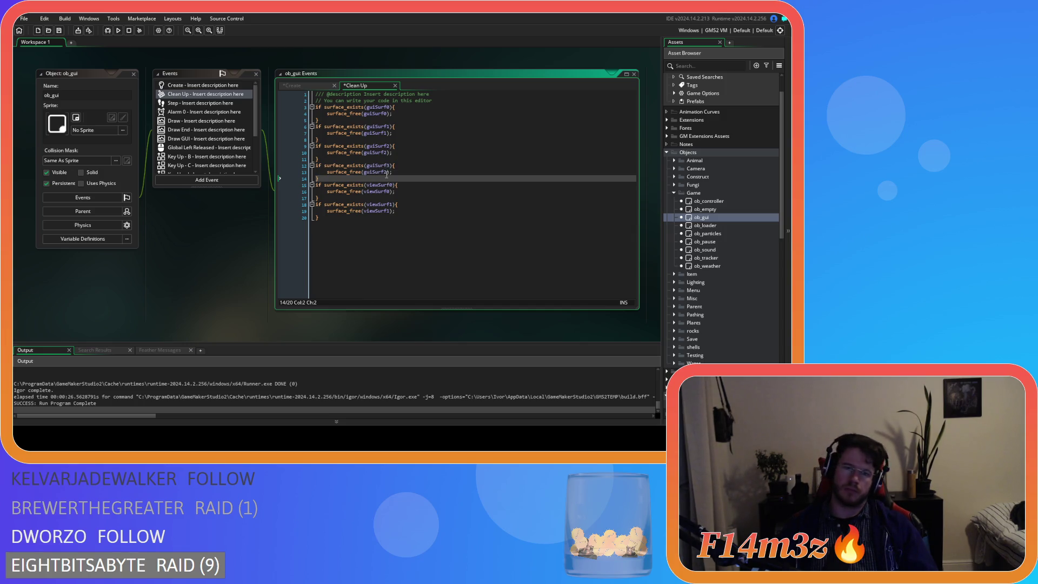
pyautogui.click(387, 171)
pyautogui.press('BackSpace')
pyautogui.write('3')
pyautogui.hotkey('ctrl', 's')
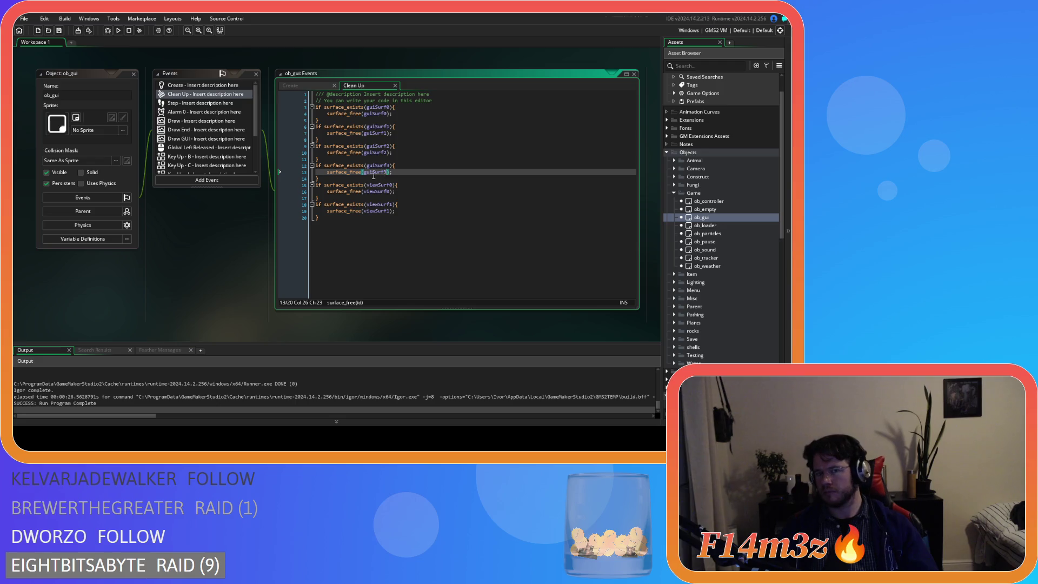
# Add the same guiSurf3 free block to the Room End event and save.
pyautogui.scroll(-3, 208, 146)
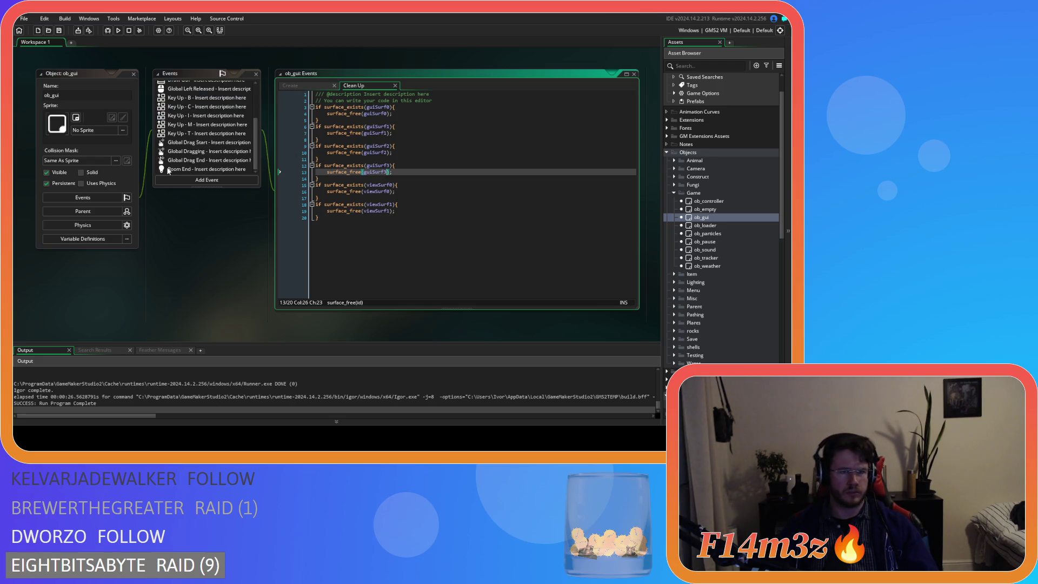
pyautogui.doubleClick(191, 169)
pyautogui.moveTo(331, 162); pyautogui.dragTo(315, 145)
pyautogui.hotkey('ctrl', 'd')
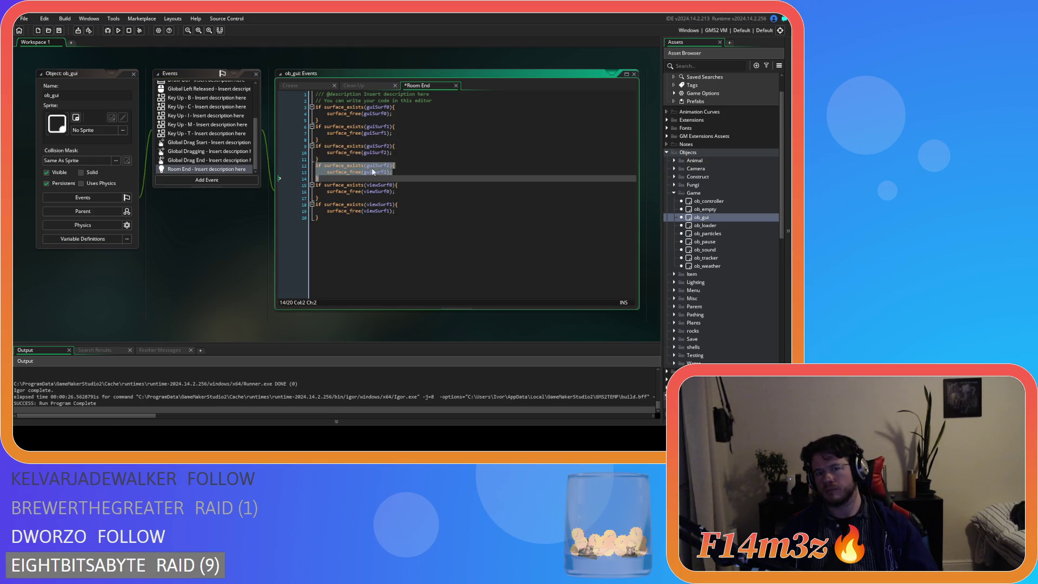
pyautogui.click(389, 166)
pyautogui.press('BackSpace')
pyautogui.write('3')
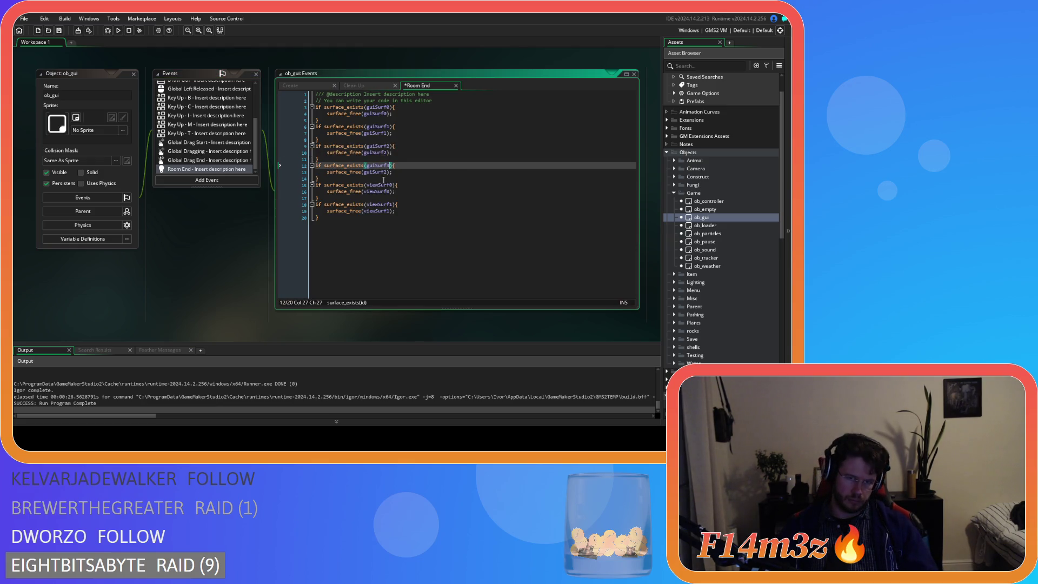
pyautogui.click(387, 173)
pyautogui.press('BackSpace')
pyautogui.write('3')
pyautogui.hotkey('ctrl', 's')
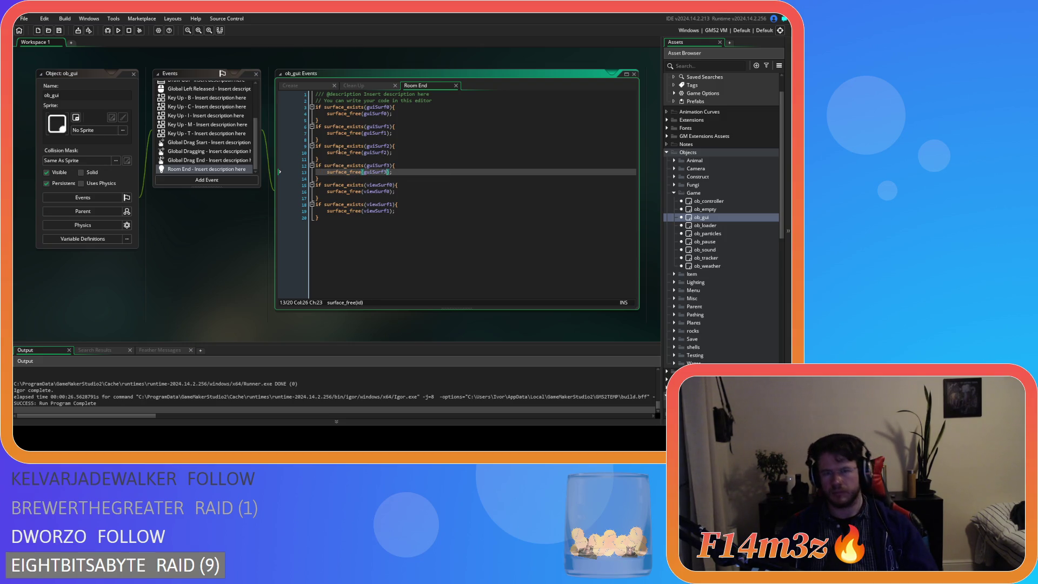
pyautogui.click(292, 86)
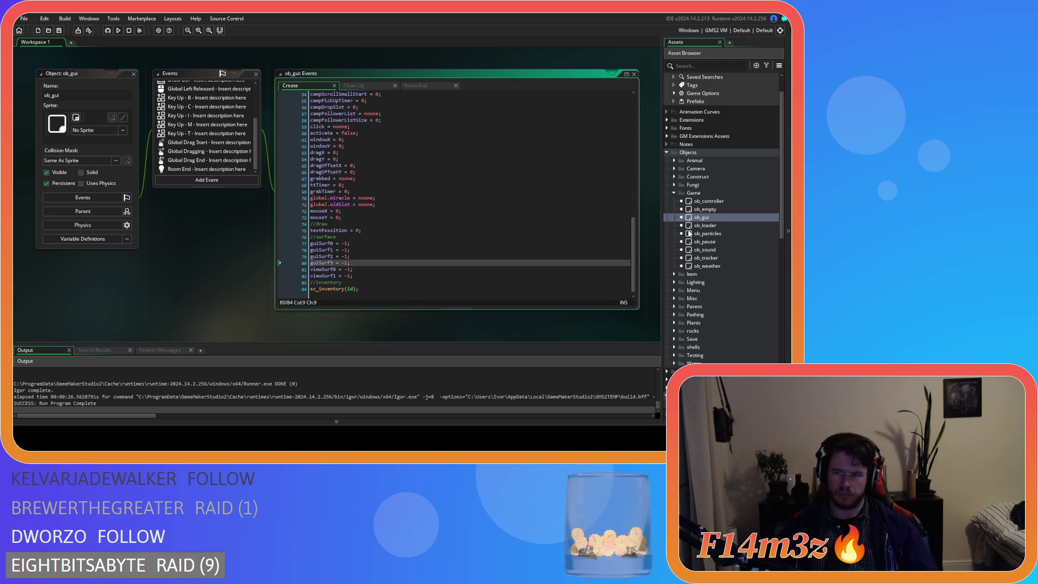
# Open sc_windowCamp, select its surface target and clear lines, and go to the empty else branch.
pyautogui.scroll(-3, 689, 233)
pyautogui.scroll(-1, 689, 260)
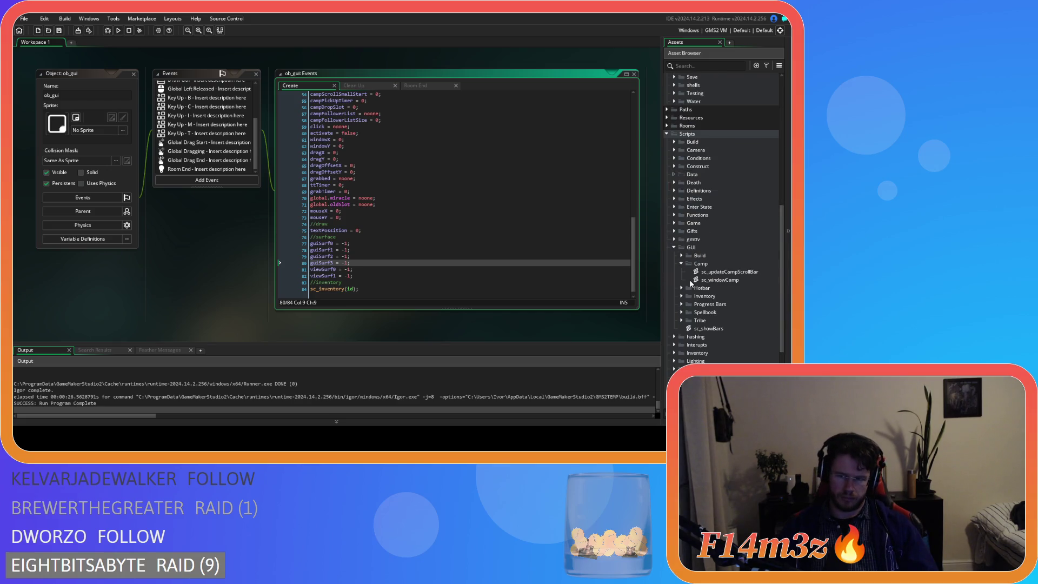
pyautogui.click(700, 280)
pyautogui.doubleClick(700, 280)
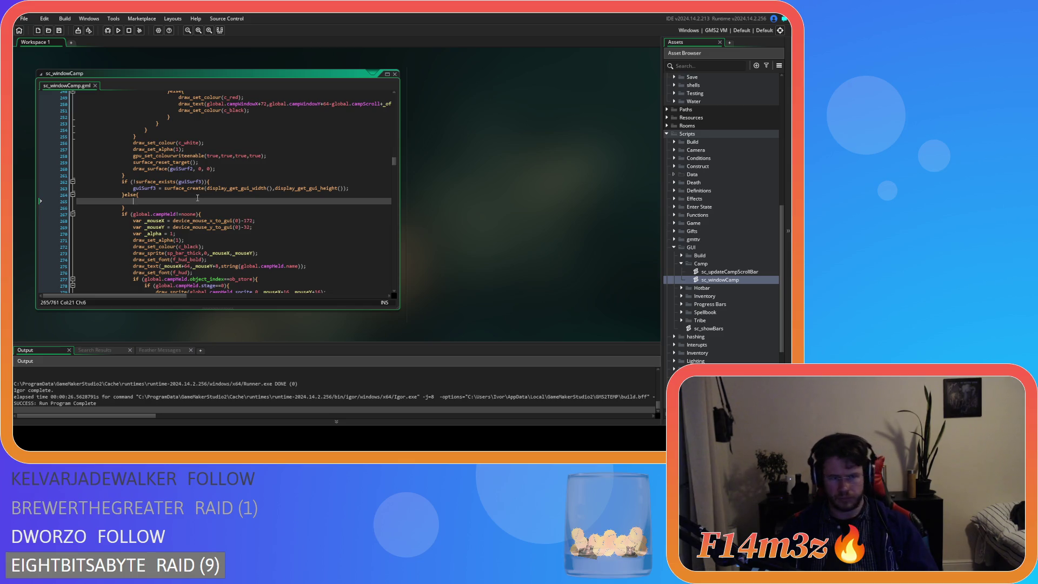
pyautogui.scroll(20, 192, 198)
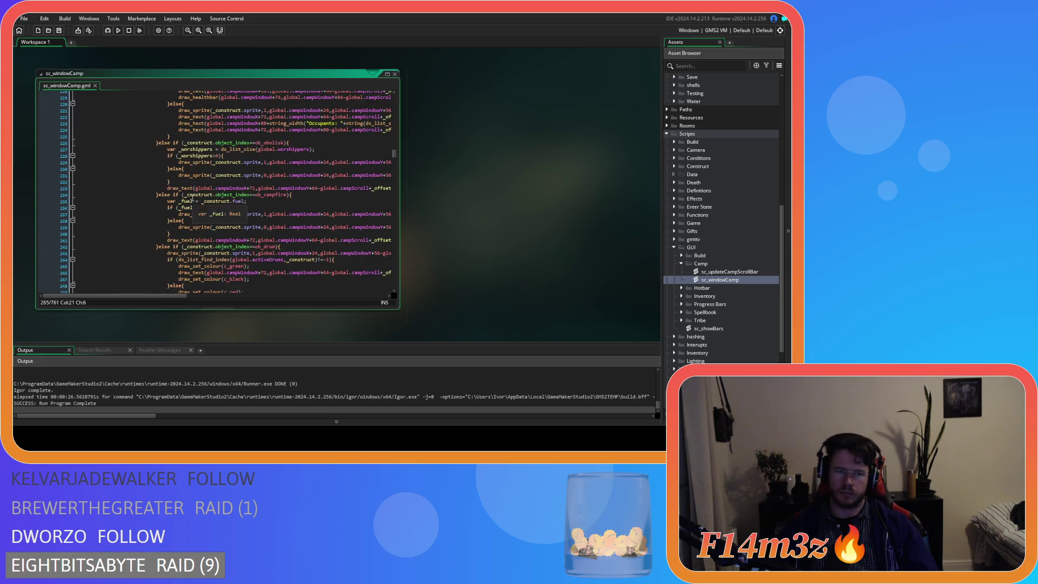
pyautogui.scroll(4, 192, 198)
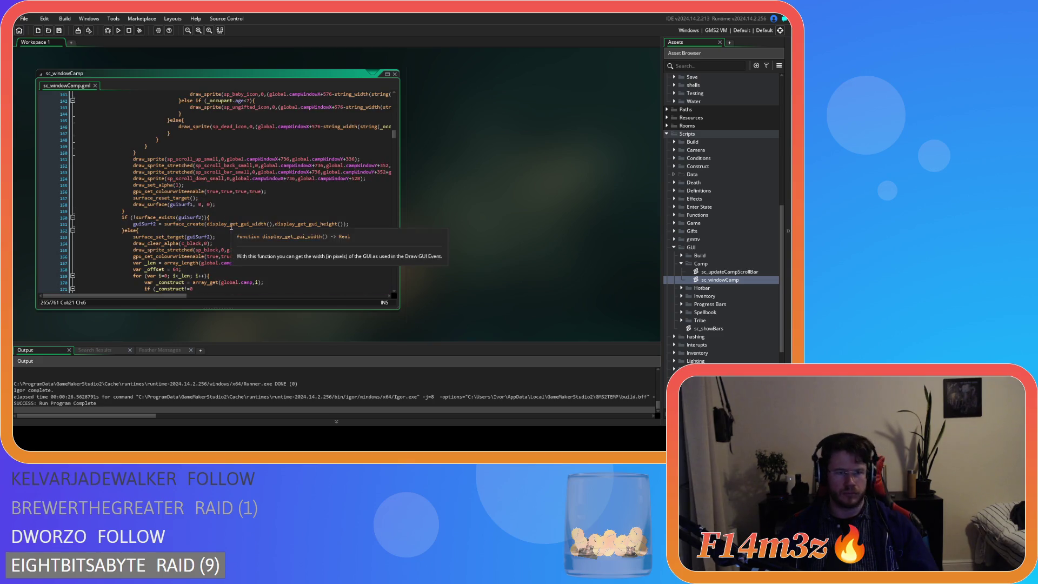
pyautogui.scroll(-3, 158, 186)
pyautogui.moveTo(133, 179)
pyautogui.mouseDown()
pyautogui.moveTo(180, 188)
pyautogui.moveTo(227, 180)
pyautogui.mouseUp()
pyautogui.scroll(-20, 227, 181)
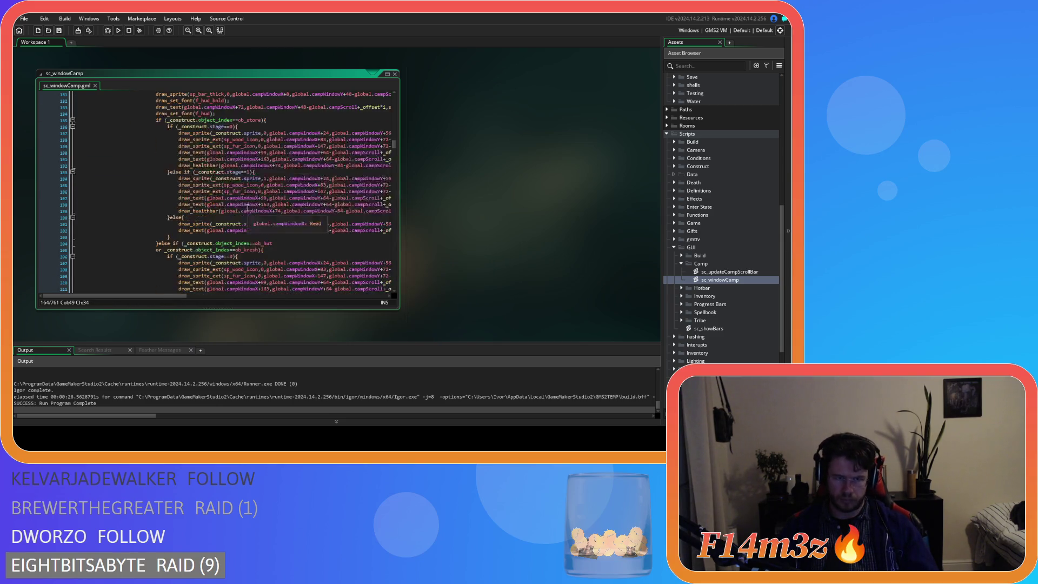
pyautogui.scroll(-9, 223, 201)
pyautogui.click(150, 120)
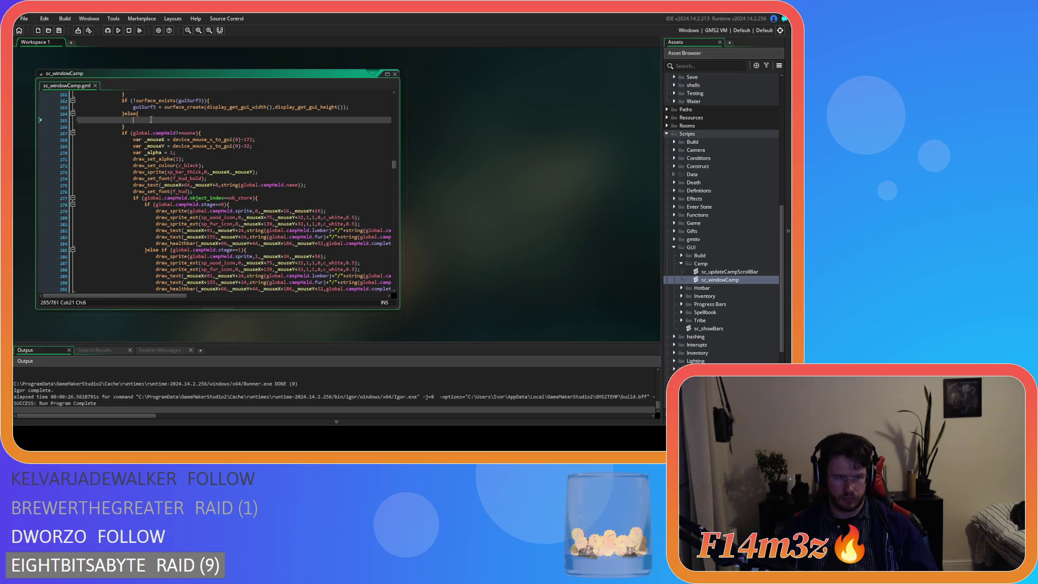
# Paste the target/clear lines and the surface reset and draw lines into the guiSurf3 branch.
pyautogui.hotkey('ctrl', 'v')
pyautogui.press('Return')
pyautogui.press('Return')
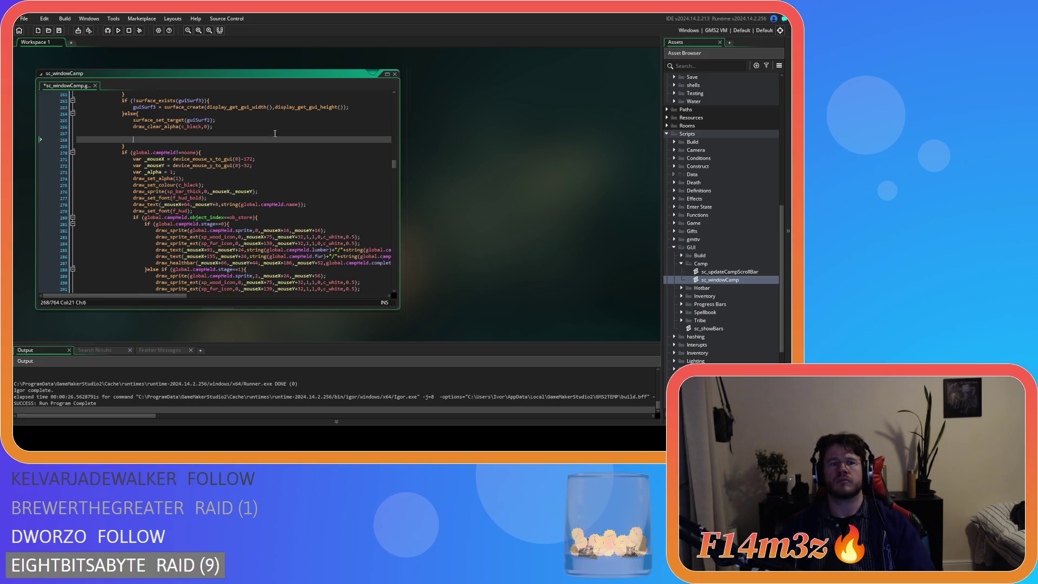
pyautogui.scroll(6, 273, 191)
pyautogui.moveTo(215, 201)
pyautogui.mouseDown()
pyautogui.moveTo(162, 193)
pyautogui.moveTo(134, 175)
pyautogui.mouseUp()
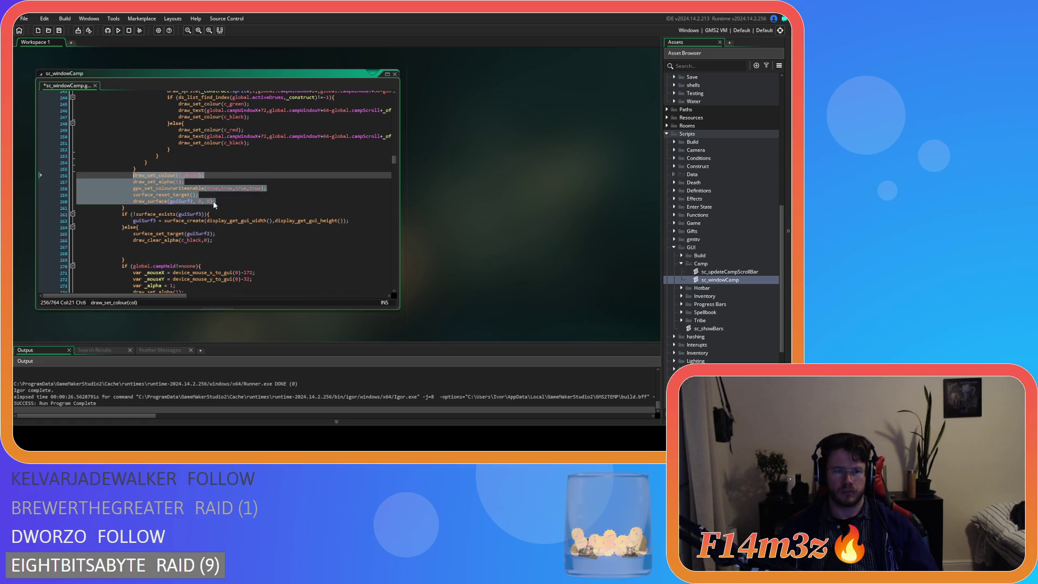
pyautogui.moveTo(220, 201); pyautogui.dragTo(133, 181)
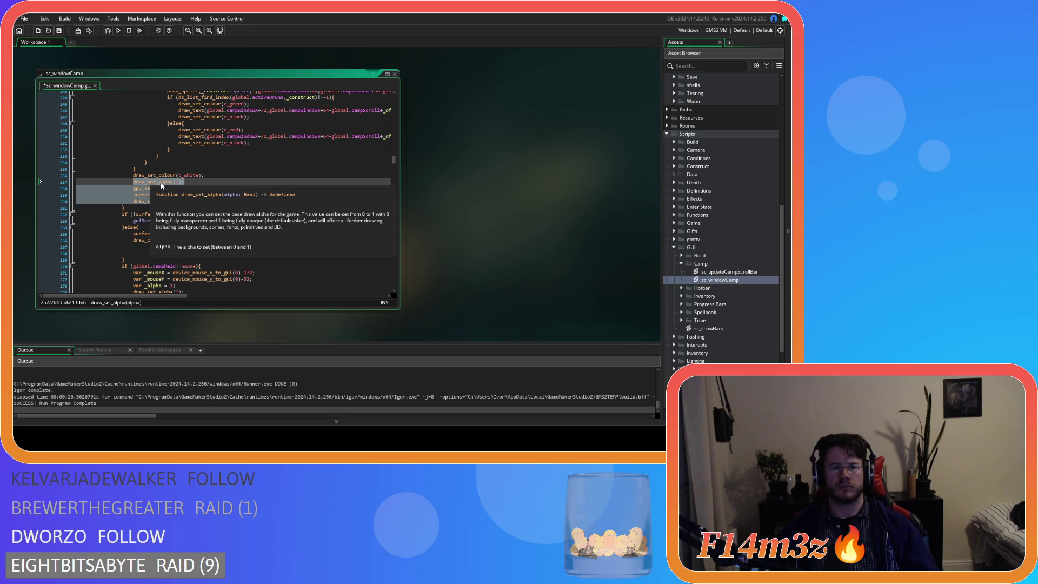
pyautogui.hotkey('ctrl', 'c')
pyautogui.scroll(-2, 189, 216)
pyautogui.click(197, 219)
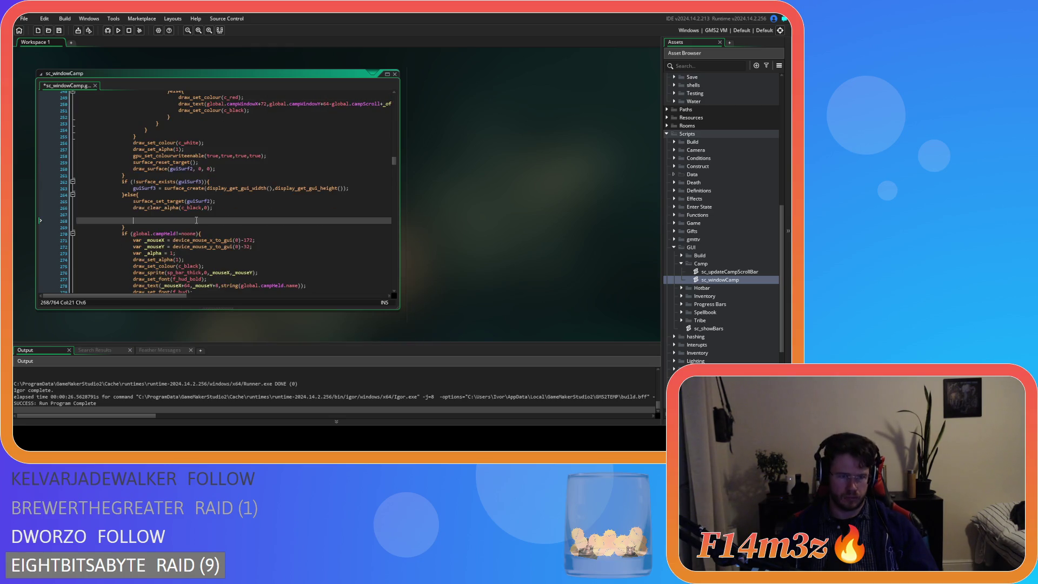
pyautogui.hotkey('ctrl', 'v')
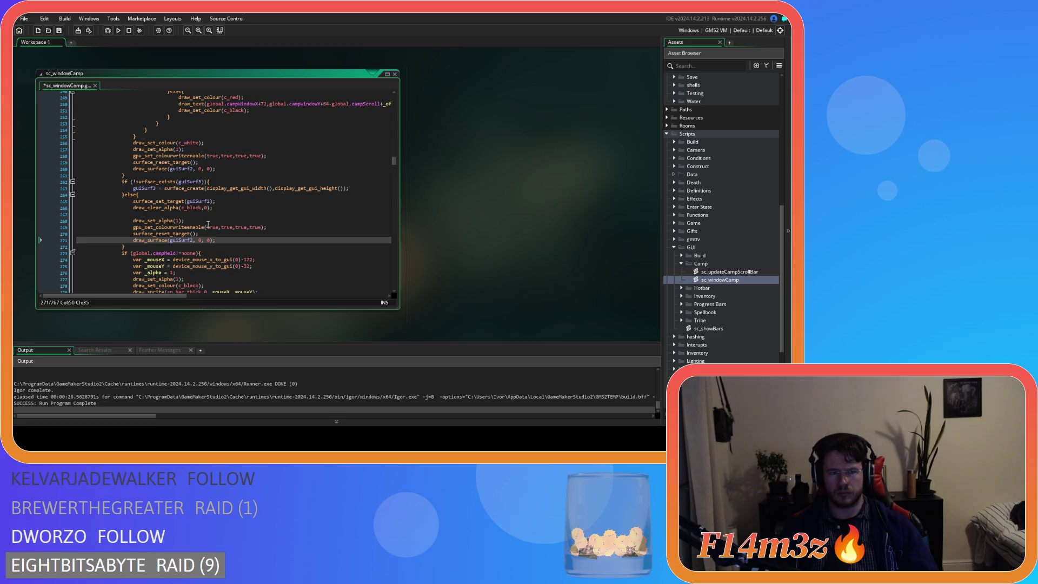
# Change guiSurf2 to guiSurf3 in the pasted target and draw_surface calls, and save.
pyautogui.click(209, 201)
pyautogui.press('BackSpace')
pyautogui.write('3')
pyautogui.click(193, 241)
pyautogui.press('BackSpace')
pyautogui.write('3')
pyautogui.hotkey('ctrl', 's')
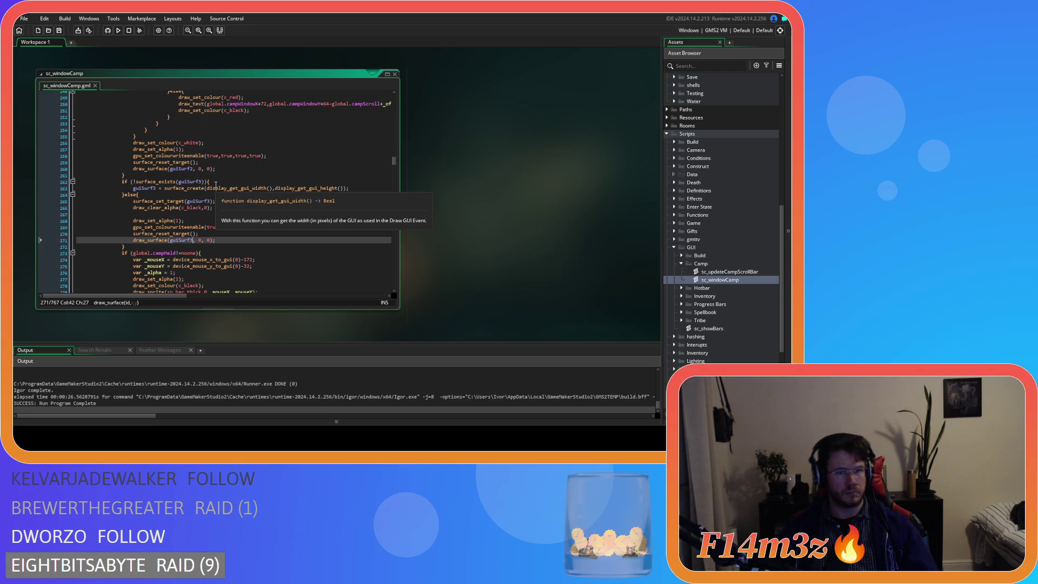
pyautogui.scroll(10, 221, 216)
pyautogui.scroll(20, 223, 170)
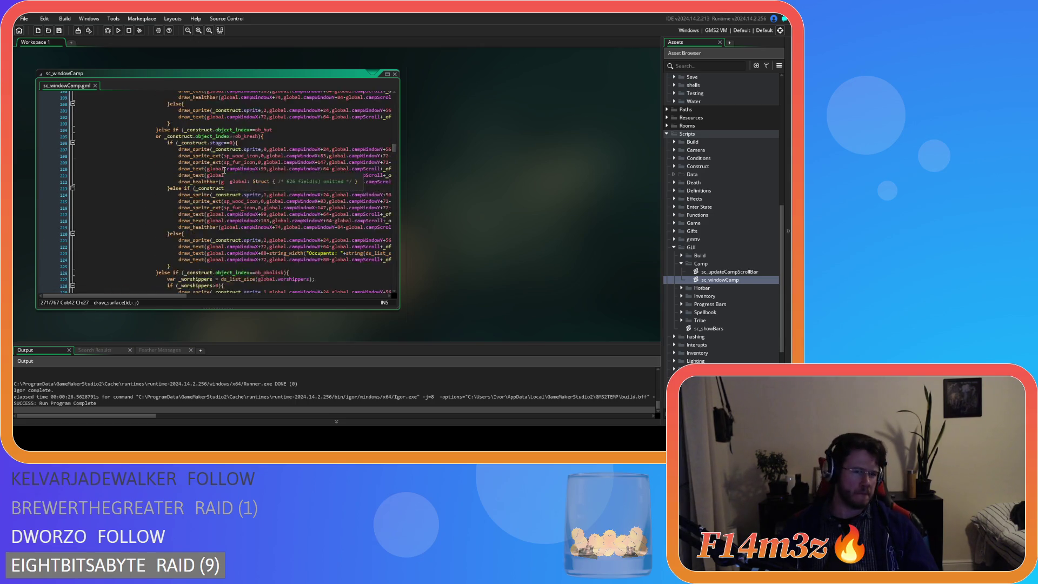
pyautogui.scroll(20, 223, 175)
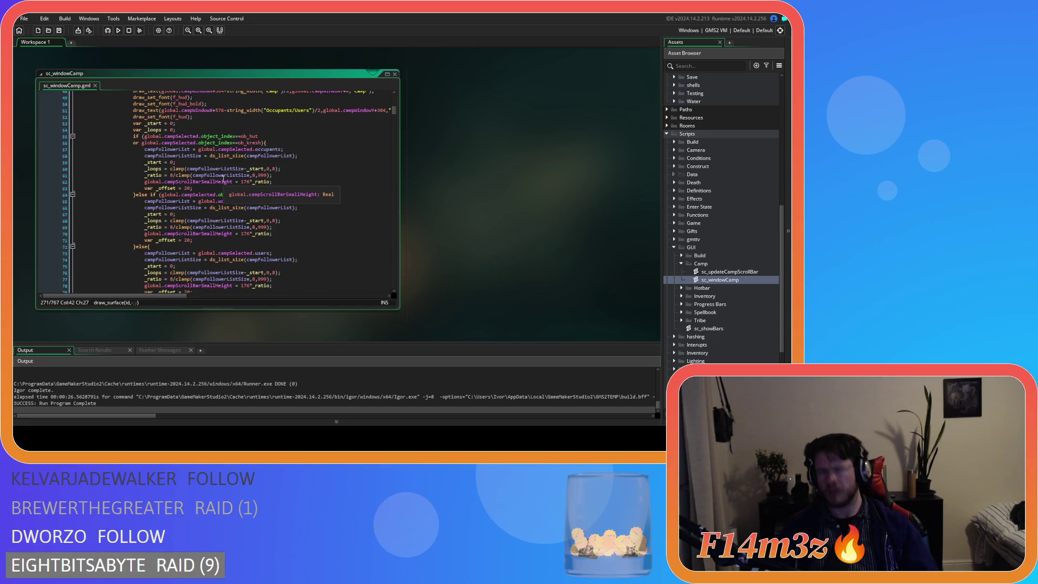
pyautogui.scroll(4, 223, 178)
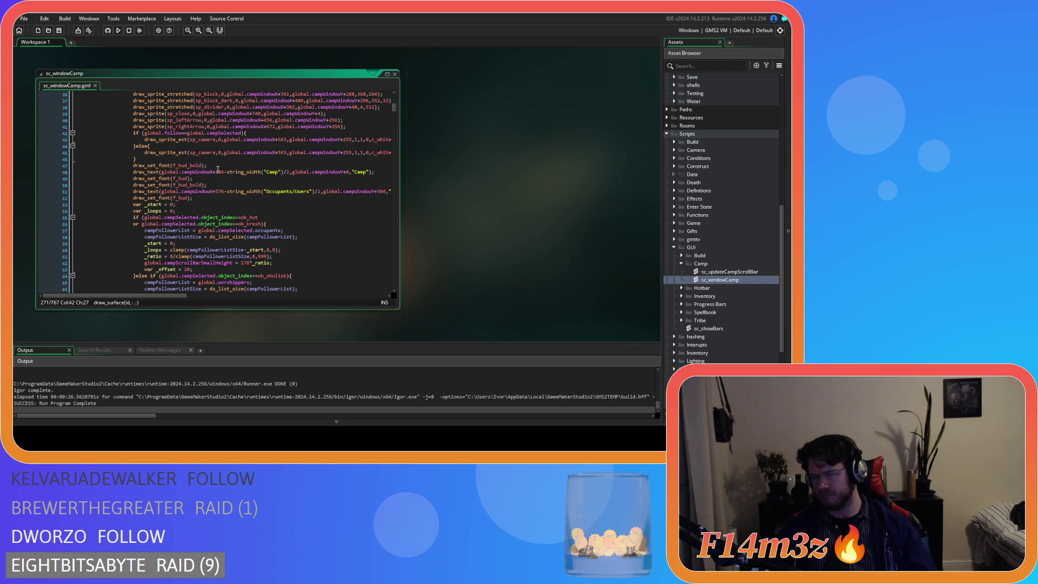
pyautogui.click(227, 192)
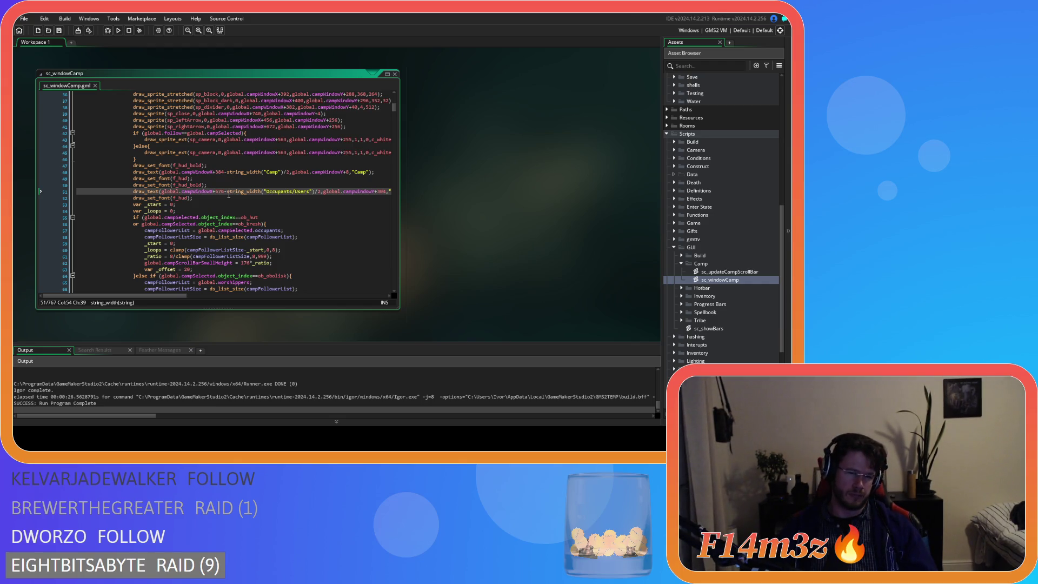
pyautogui.click(211, 217)
pyautogui.scroll(7, 211, 217)
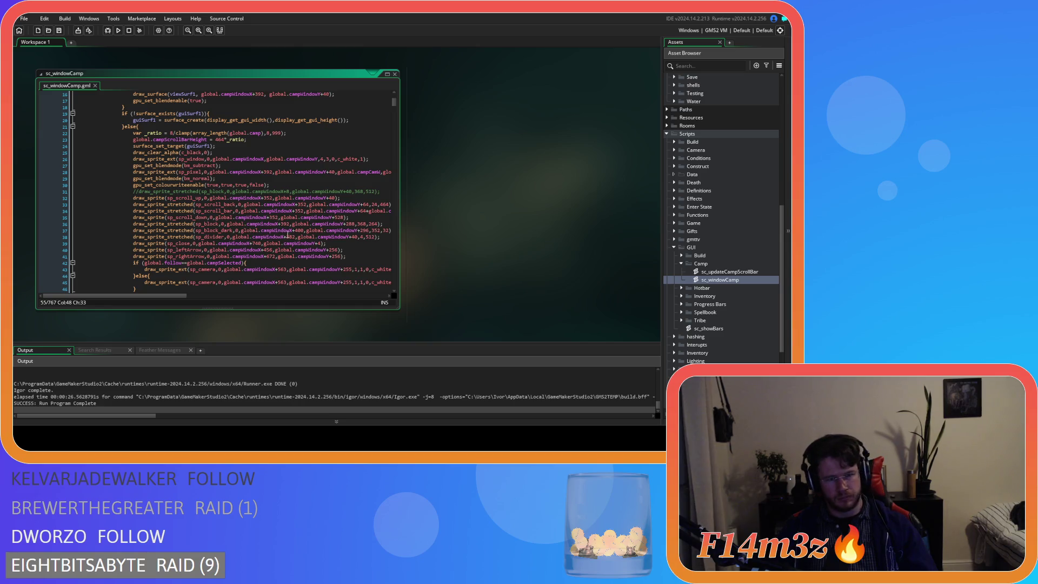
# Cut the sp_block and sp_block_dark draw_sprite_stretched lines and paste them into the guiSurf3 branch.
pyautogui.moveTo(378, 237); pyautogui.dragTo(186, 232)
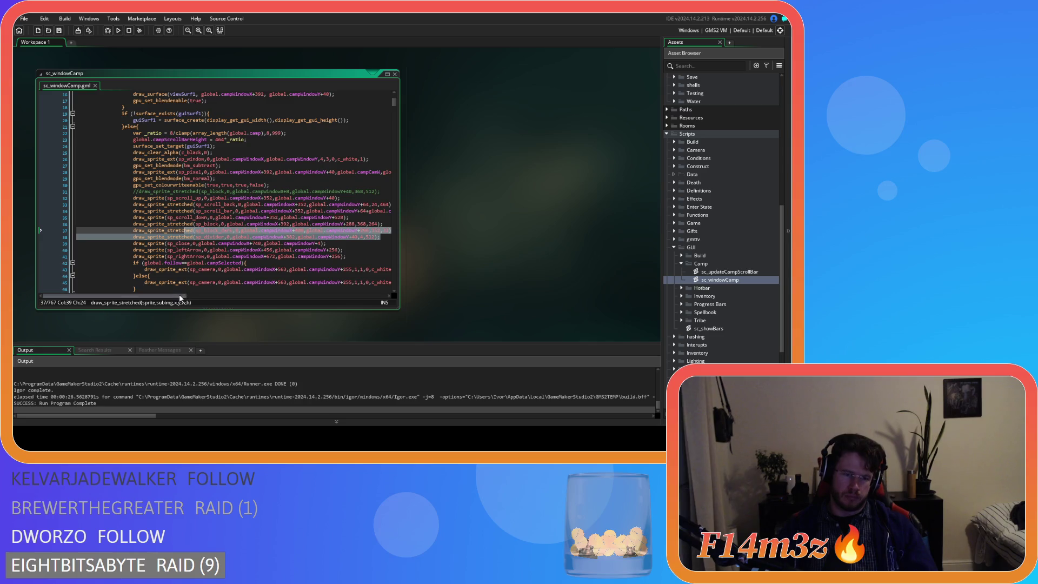
pyautogui.hscroll(2, 216, 297)
pyautogui.moveTo(337, 223); pyautogui.dragTo(85, 217)
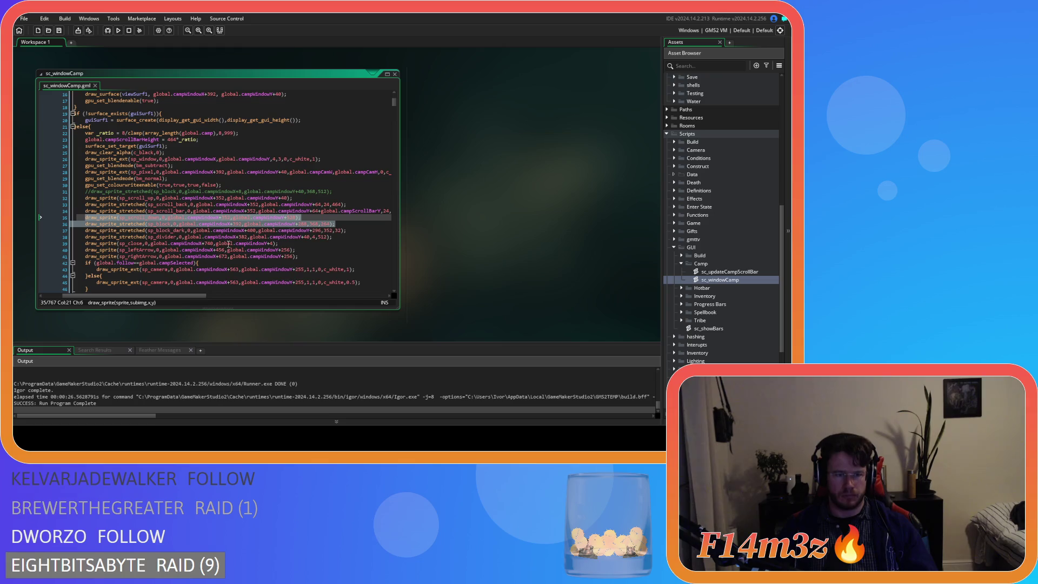
pyautogui.moveTo(336, 224); pyautogui.dragTo(87, 225)
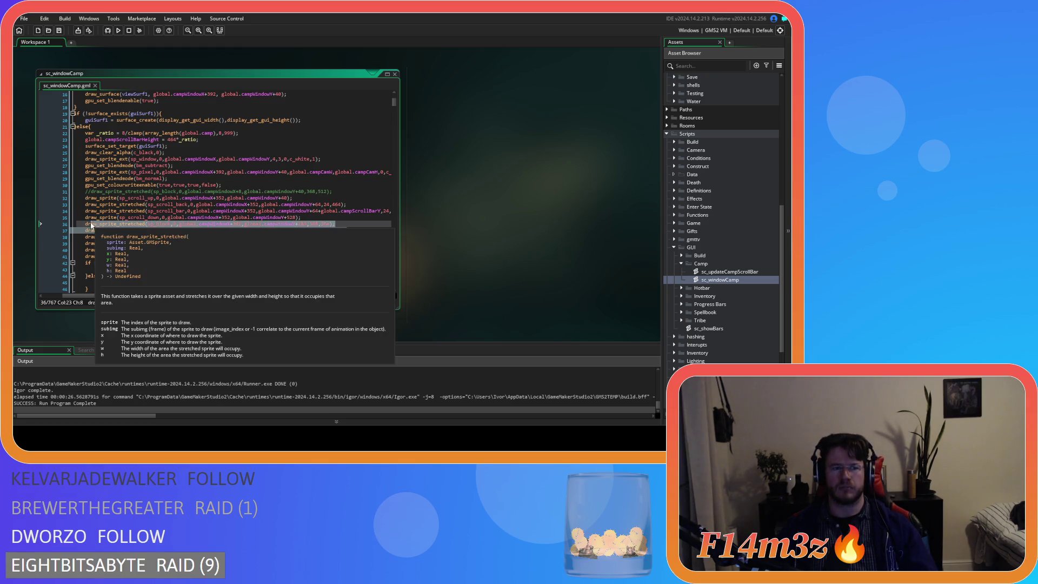
pyautogui.press('BackSpace')
pyautogui.press('BackSpace')
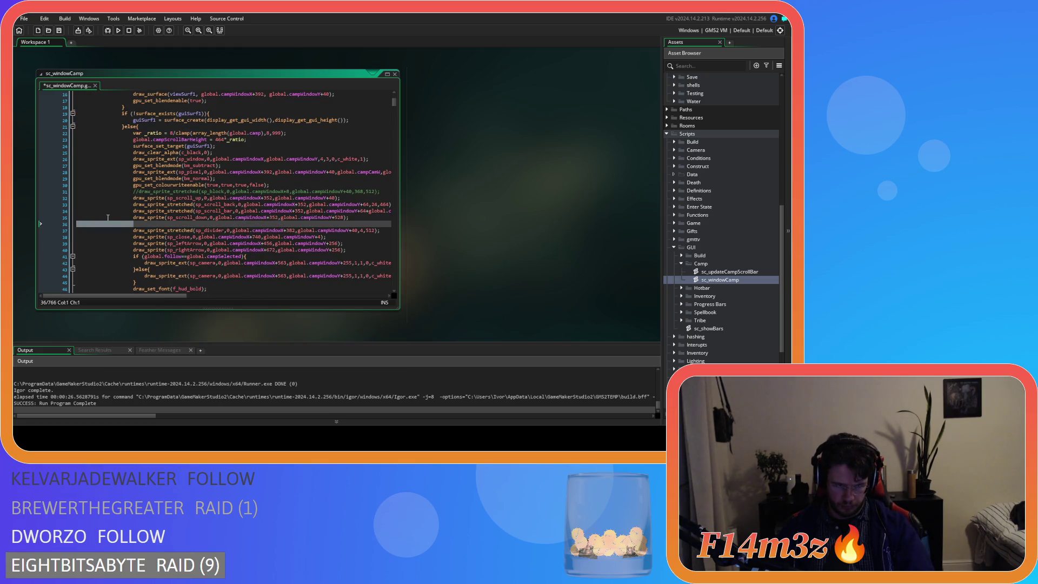
pyautogui.scroll(-20, 116, 213)
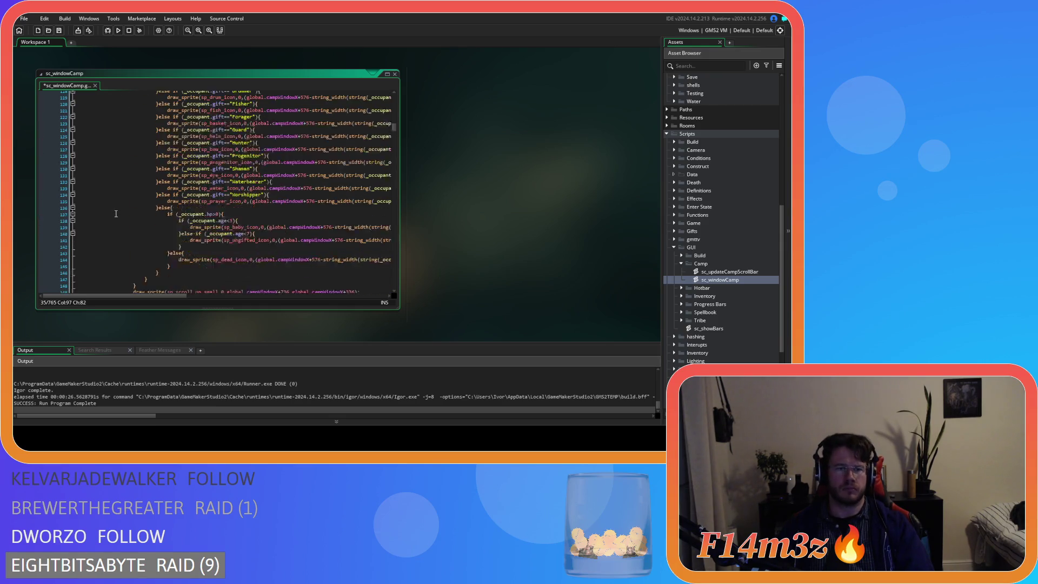
pyautogui.scroll(-15, 115, 213)
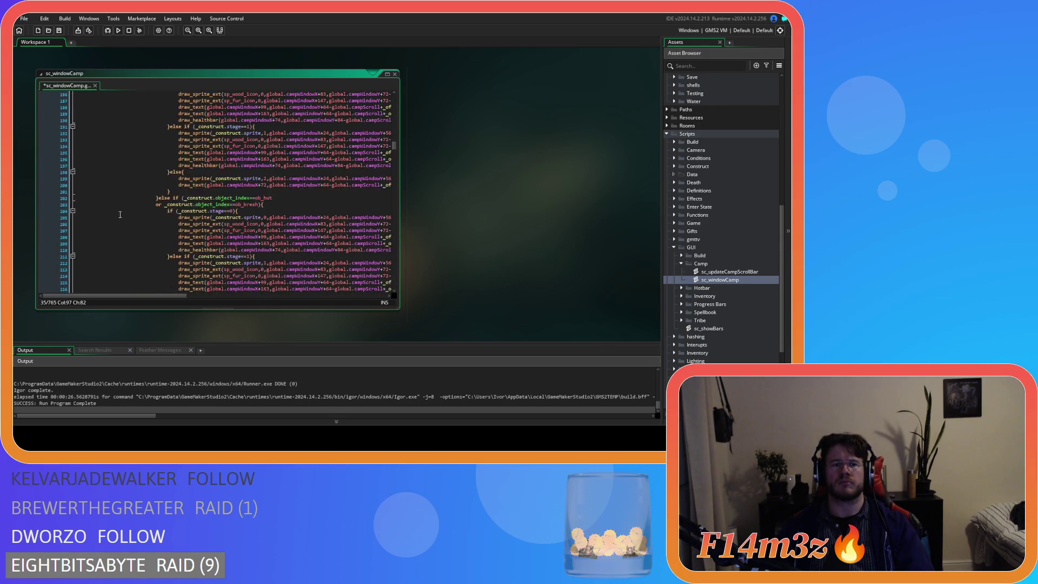
pyautogui.scroll(-12, 120, 214)
pyautogui.click(176, 154)
pyautogui.hotkey('ctrl', 'v')
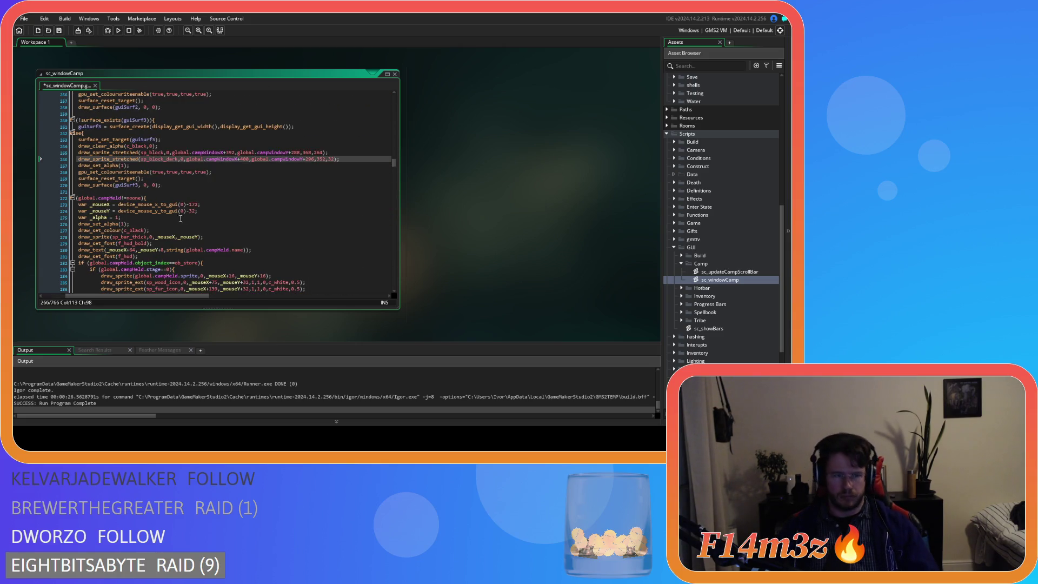
pyautogui.press('Return')
pyautogui.scroll(15, 133, 287)
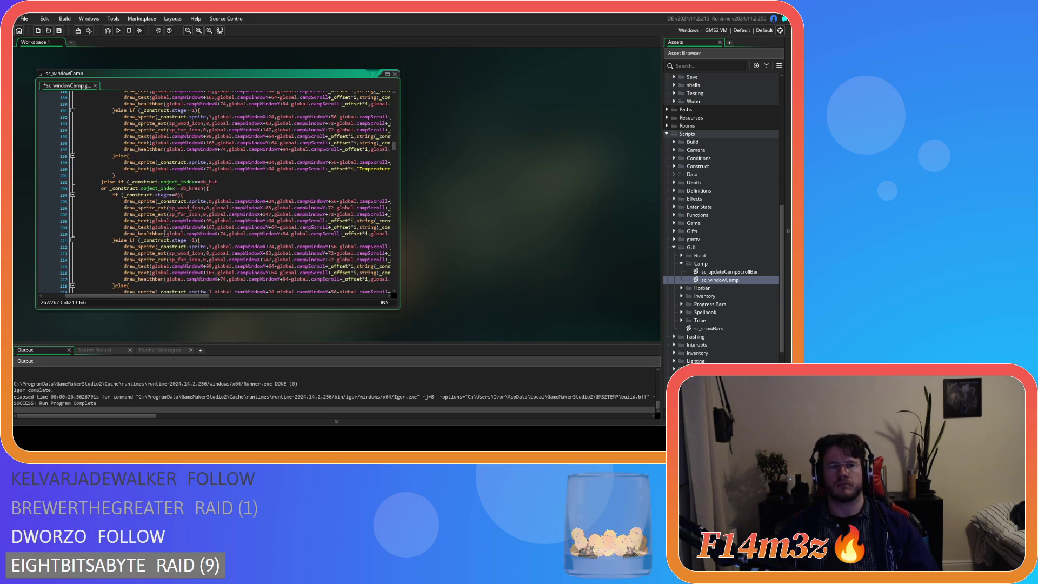
# Delete the guiSurf1 code from draw_set_font(f_hud_bold) through the occupant loop, then save.
pyautogui.scroll(17, 133, 288)
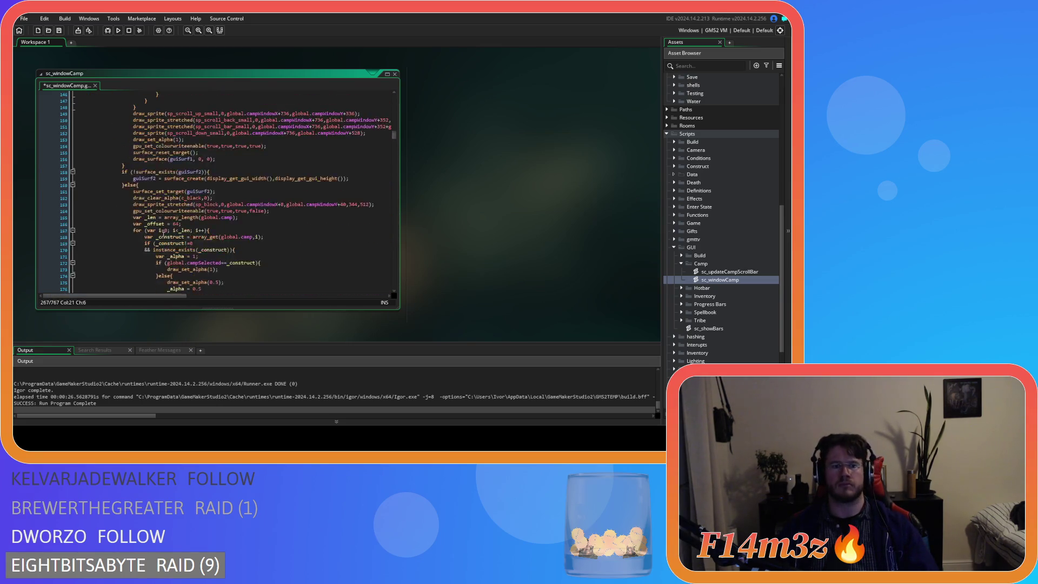
pyautogui.scroll(20, 163, 235)
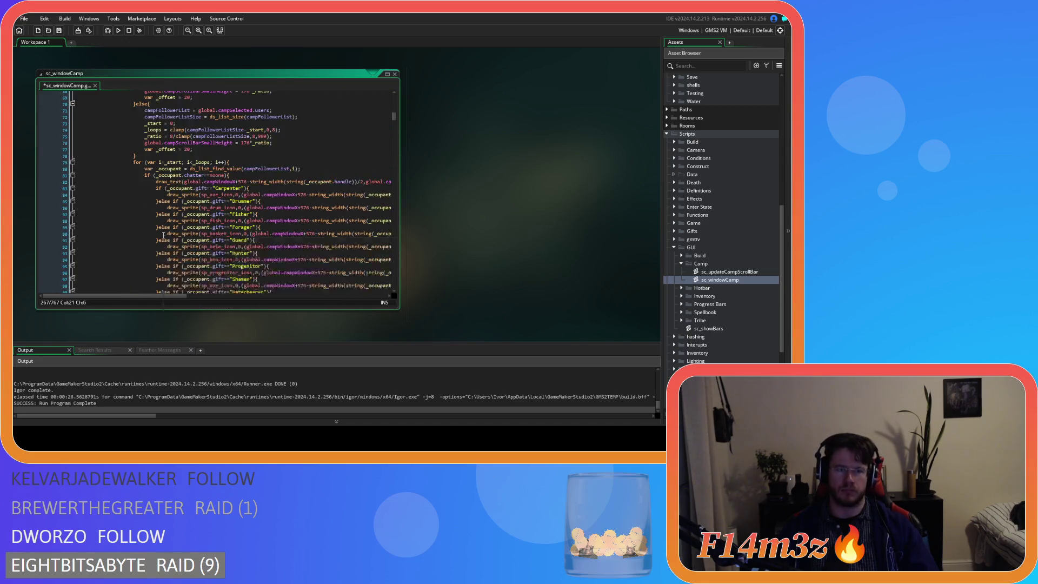
pyautogui.scroll(8, 163, 236)
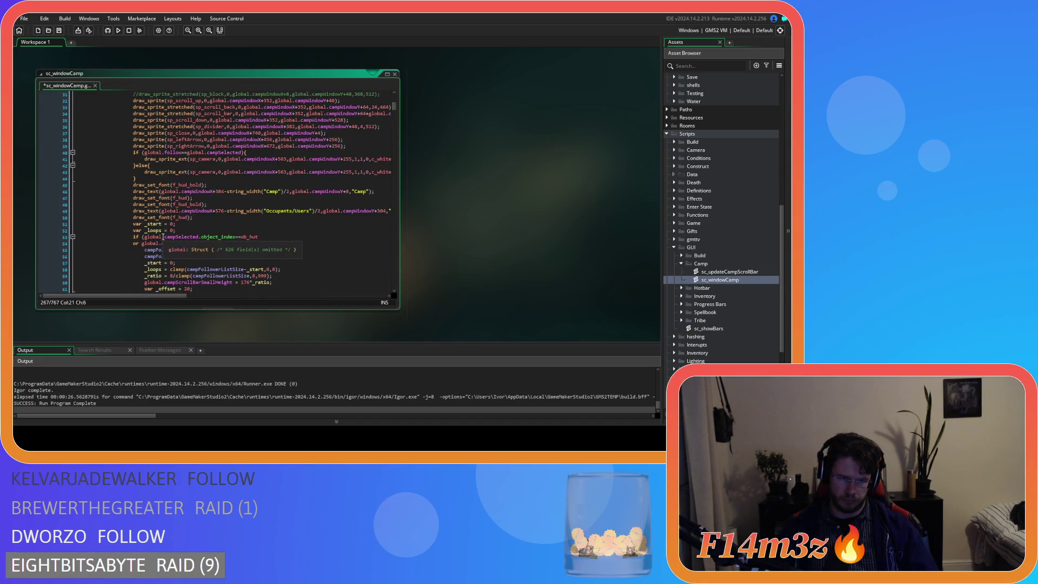
pyautogui.scroll(-7, 163, 236)
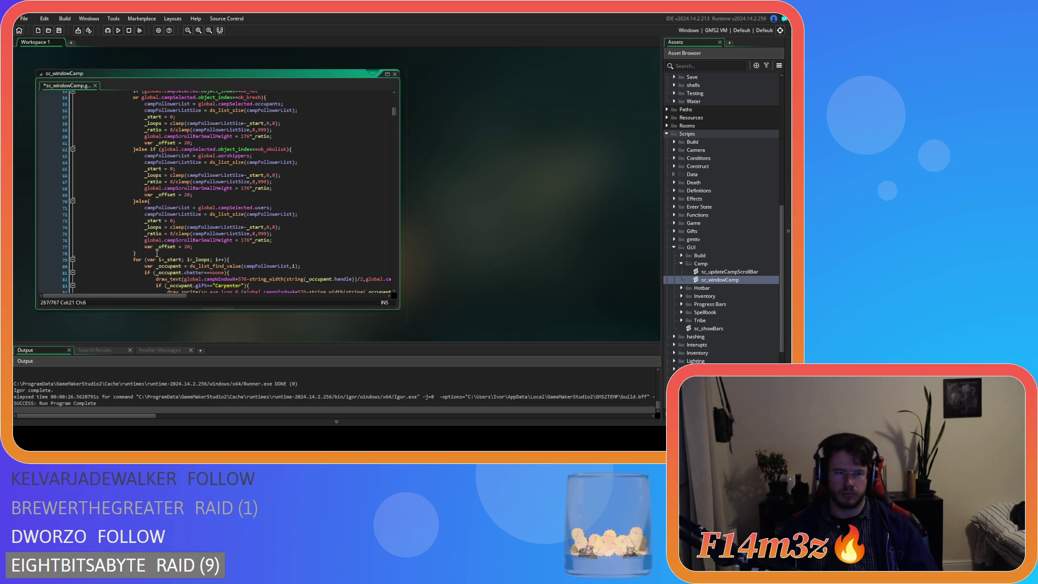
pyautogui.scroll(2, 157, 253)
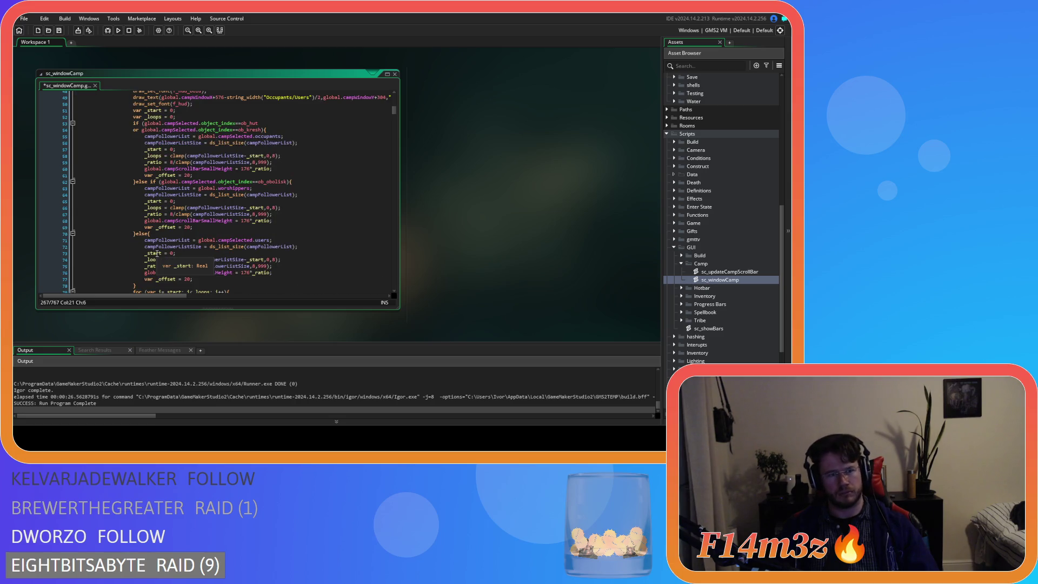
pyautogui.scroll(1, 157, 253)
pyautogui.scroll(4, 157, 253)
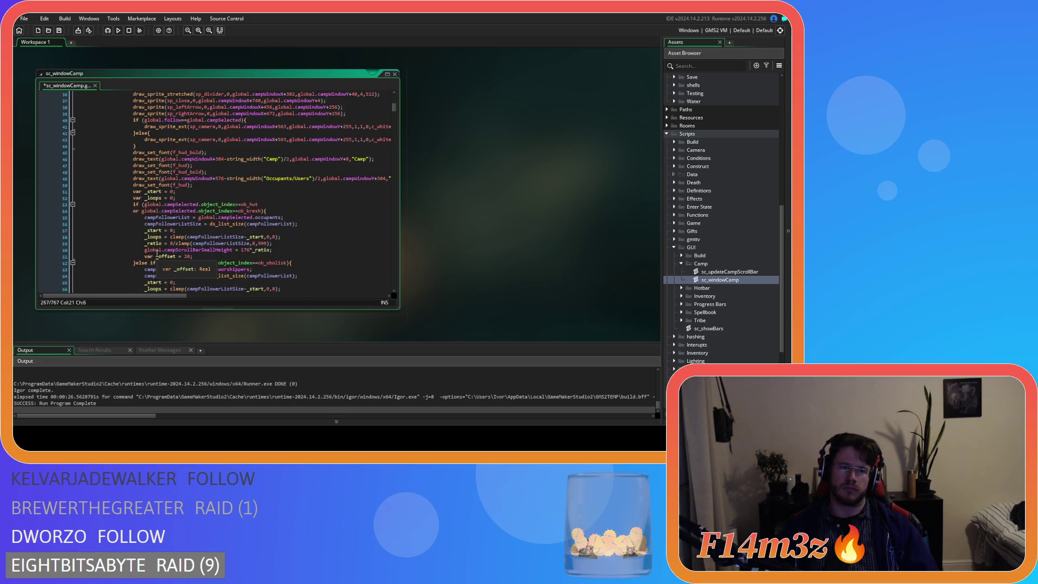
pyautogui.moveTo(132, 172)
pyautogui.mouseDown()
pyautogui.moveTo(161, 214)
pyautogui.moveTo(157, 195)
pyautogui.moveTo(157, 237)
pyautogui.mouseUp()
pyautogui.scroll(-15, 160, 214)
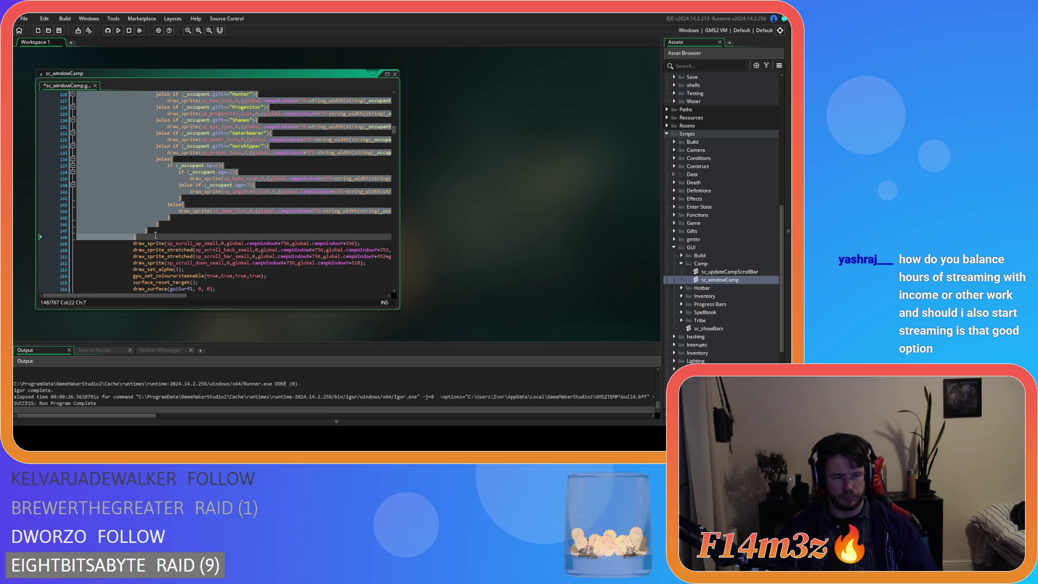
pyautogui.press('Delete')
pyautogui.scroll(3, 168, 217)
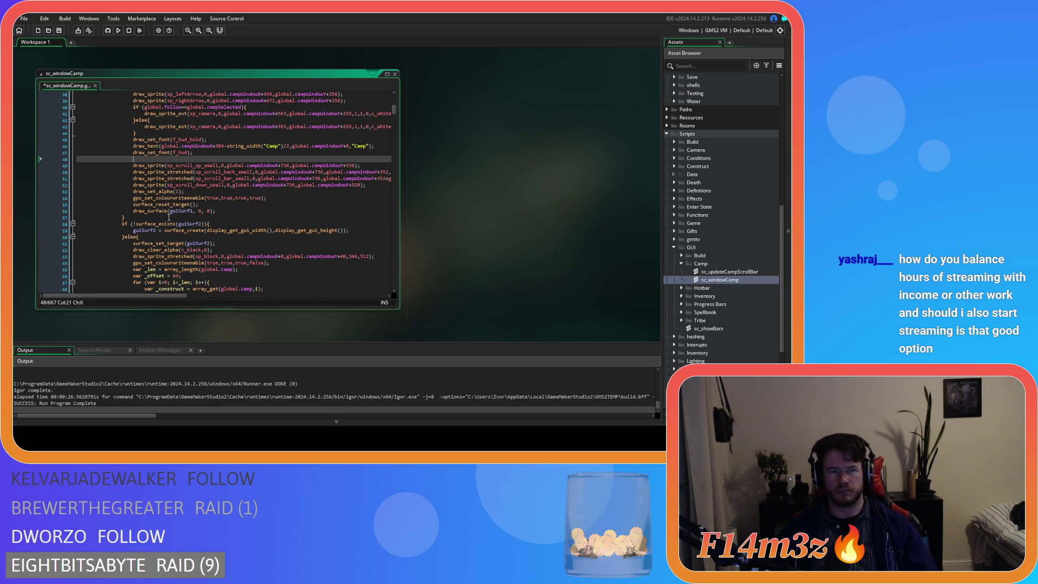
pyautogui.press('BackSpace')
pyautogui.hotkey('ctrl', 's')
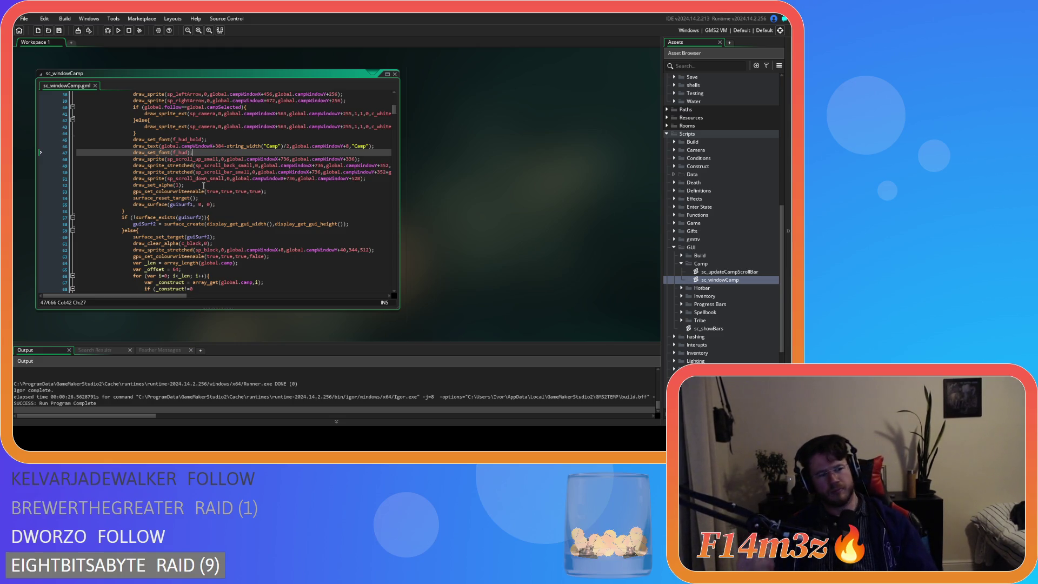
pyautogui.moveTo(205, 146)
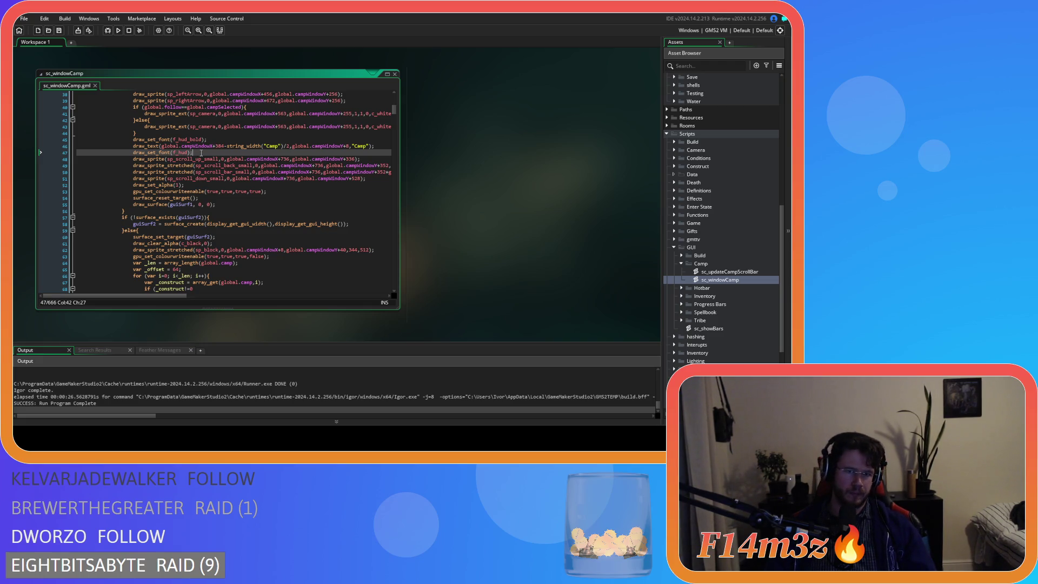
# Paste the Occupants/Users list code onto empty line 166 of the guiSurf3 branch.
pyautogui.scroll(-5, 201, 152)
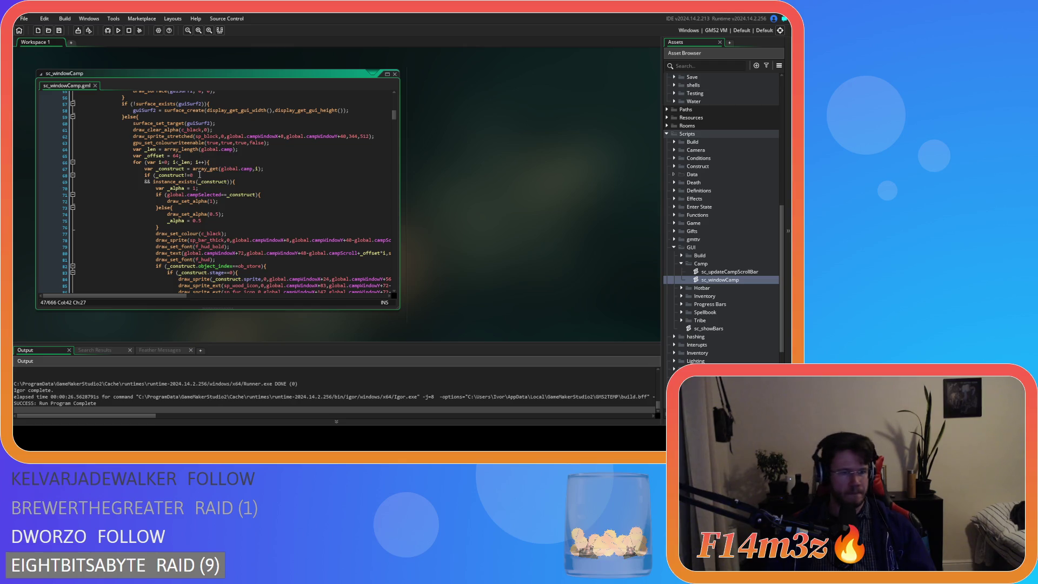
pyautogui.scroll(6, 199, 174)
pyautogui.scroll(-2, 202, 179)
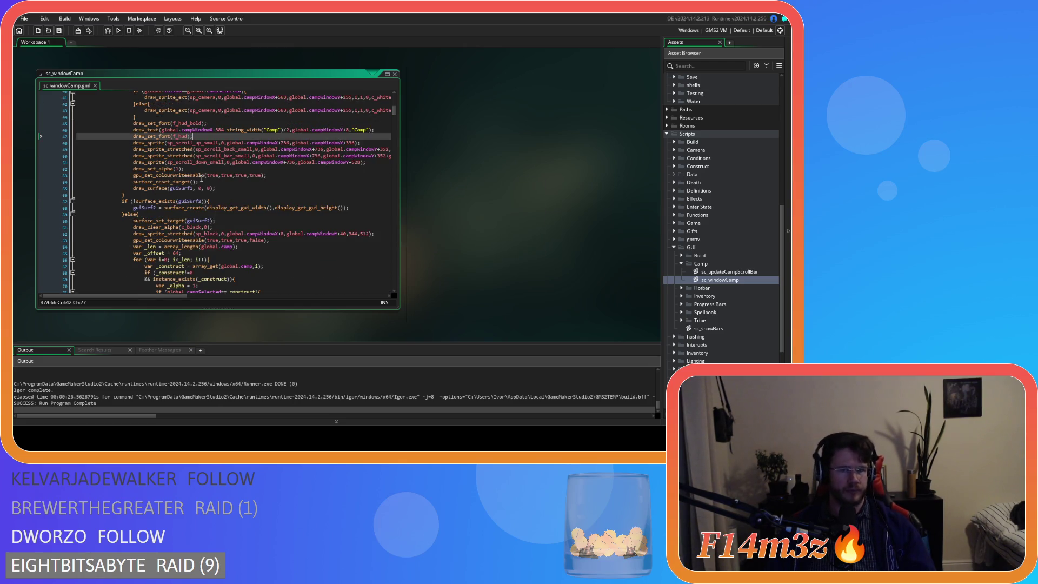
pyautogui.scroll(-6, 201, 180)
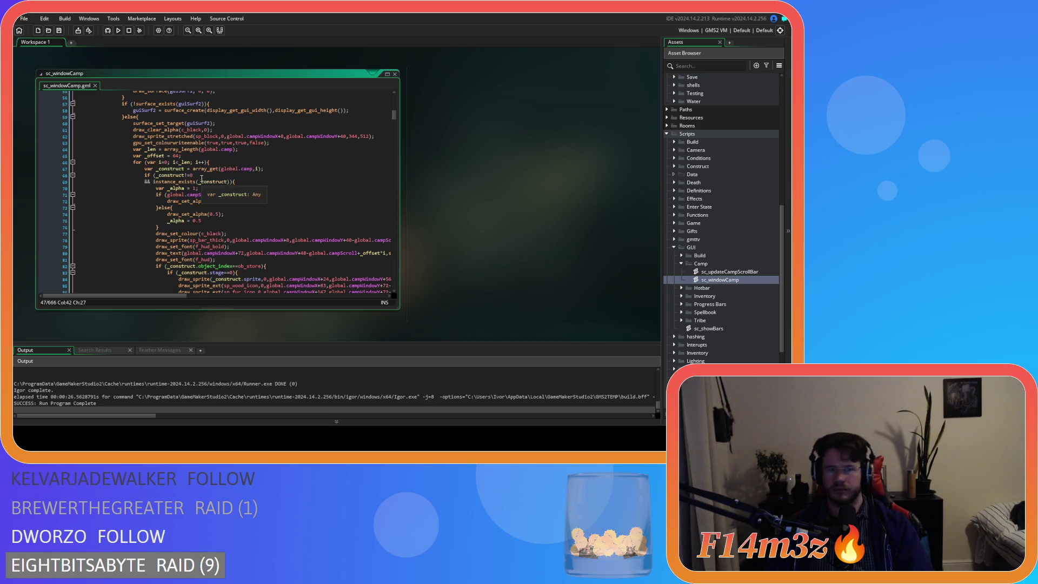
pyautogui.scroll(-9, 249, 185)
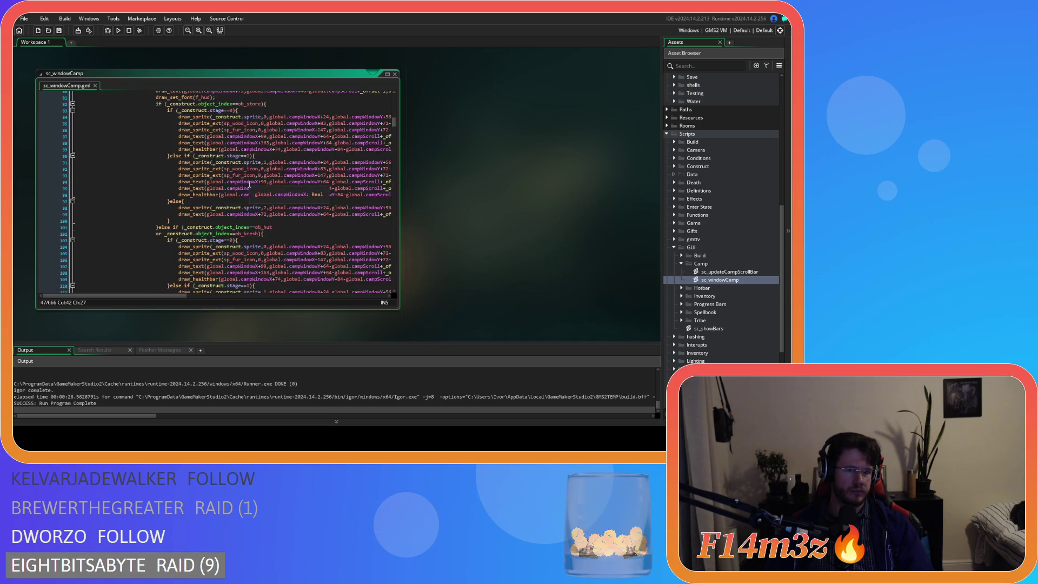
pyautogui.scroll(-3, 249, 184)
pyautogui.scroll(20, 251, 185)
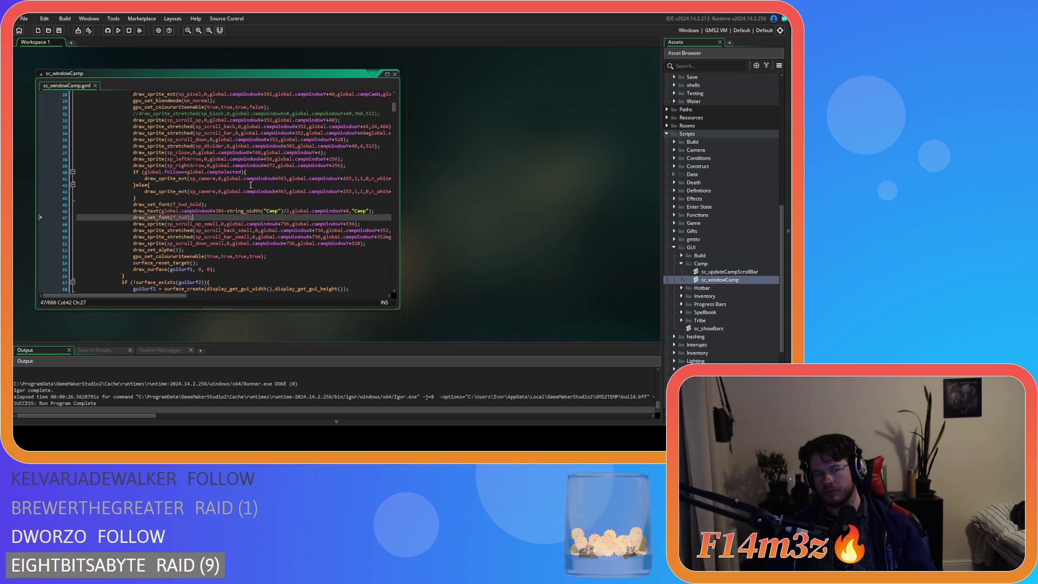
pyautogui.scroll(-20, 251, 185)
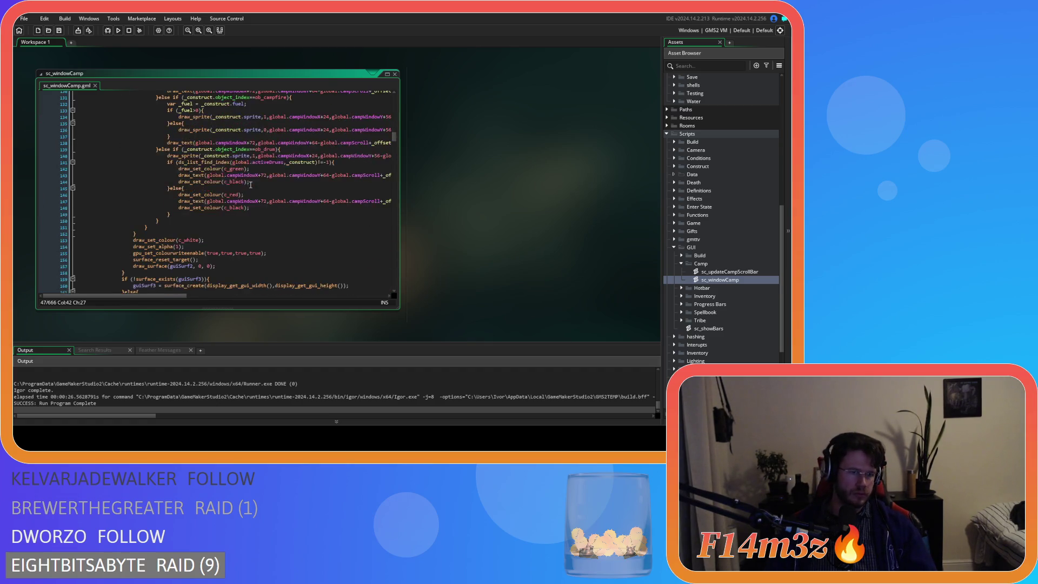
pyautogui.scroll(-20, 250, 185)
pyautogui.scroll(-12, 250, 185)
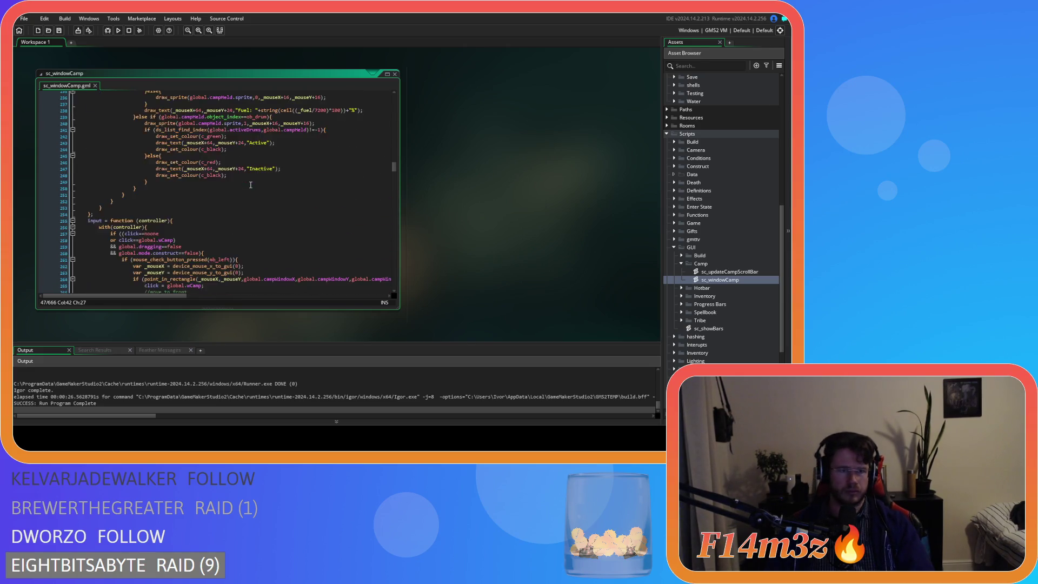
pyautogui.scroll(20, 250, 184)
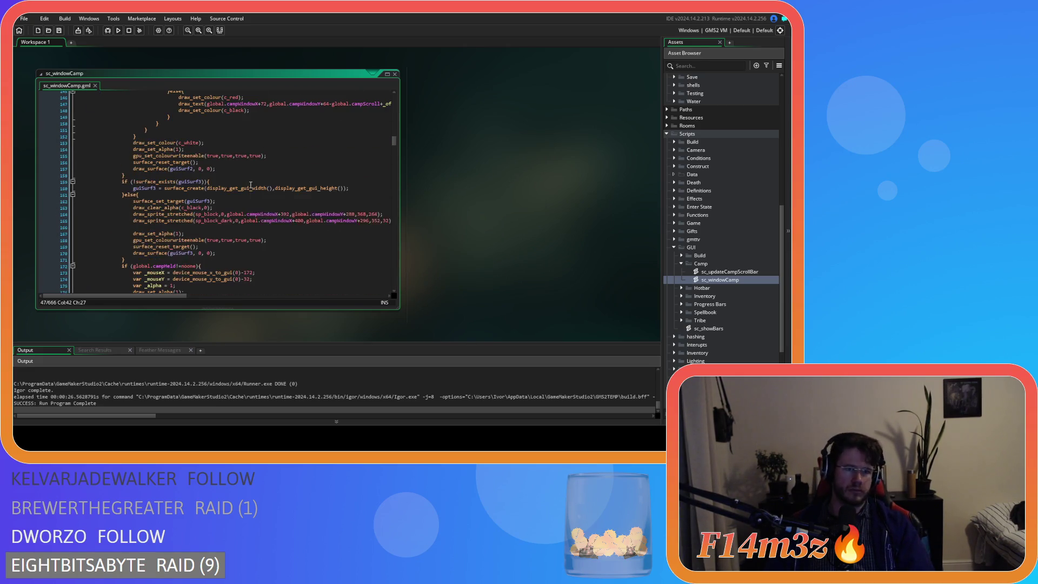
pyautogui.click(230, 228)
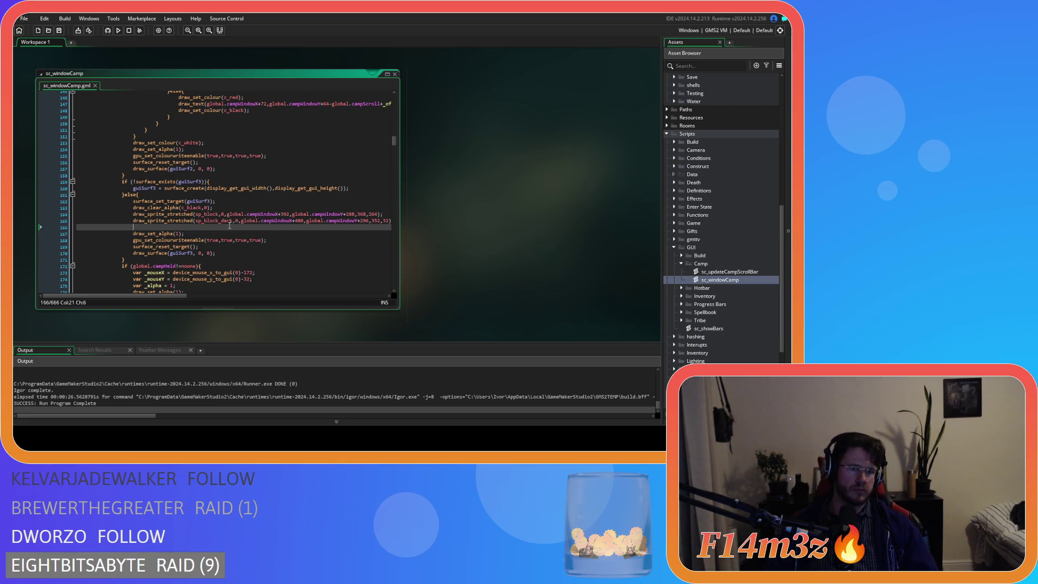
pyautogui.hotkey('ctrl', 'v')
pyautogui.scroll(10, 217, 213)
pyautogui.scroll(15, 217, 213)
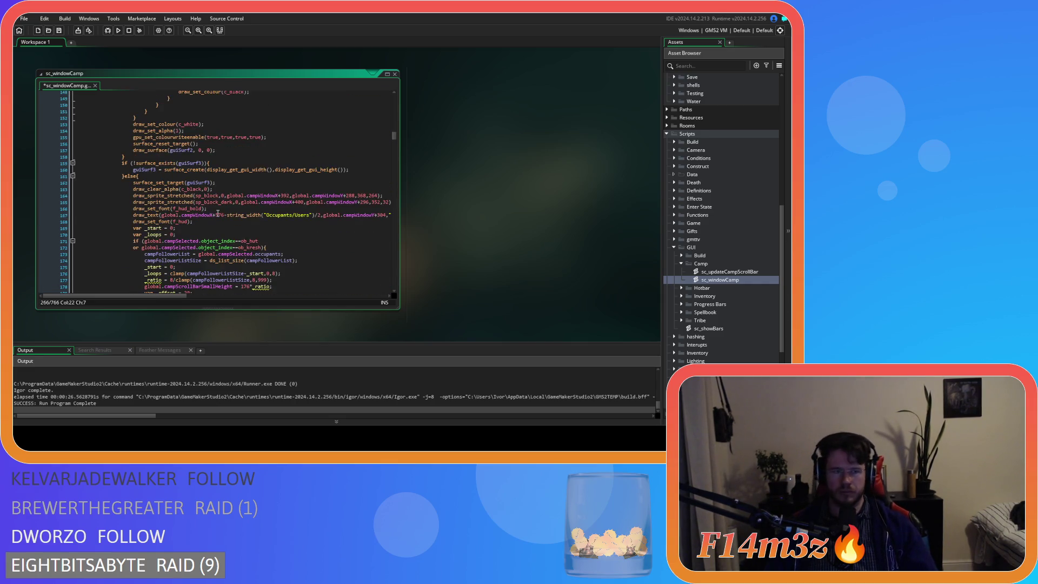
# Add 'var _ratio = 0;' after the _loops declaration and save the script.
pyautogui.scroll(-4, 218, 212)
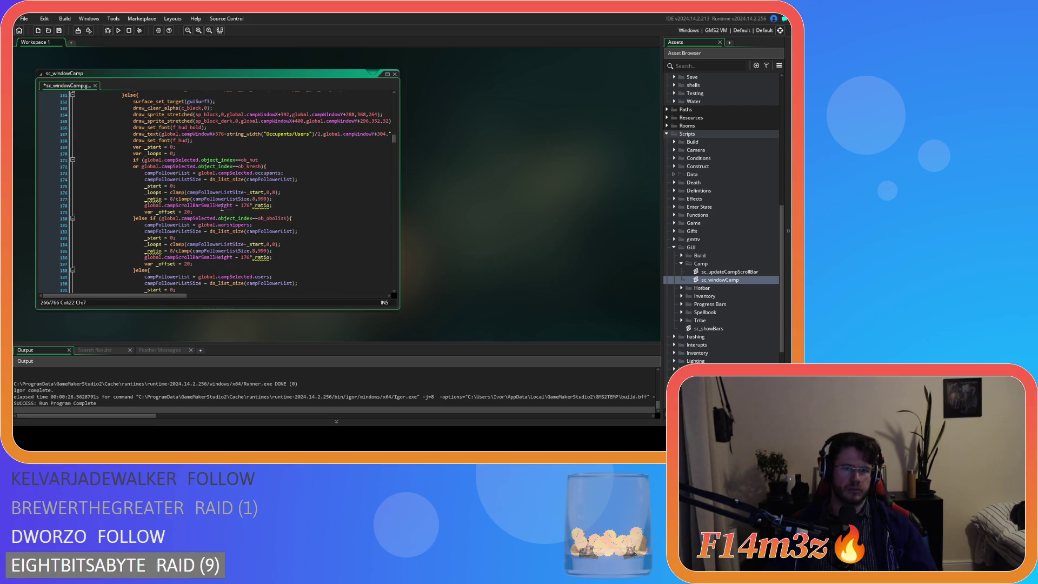
pyautogui.scroll(1, 263, 186)
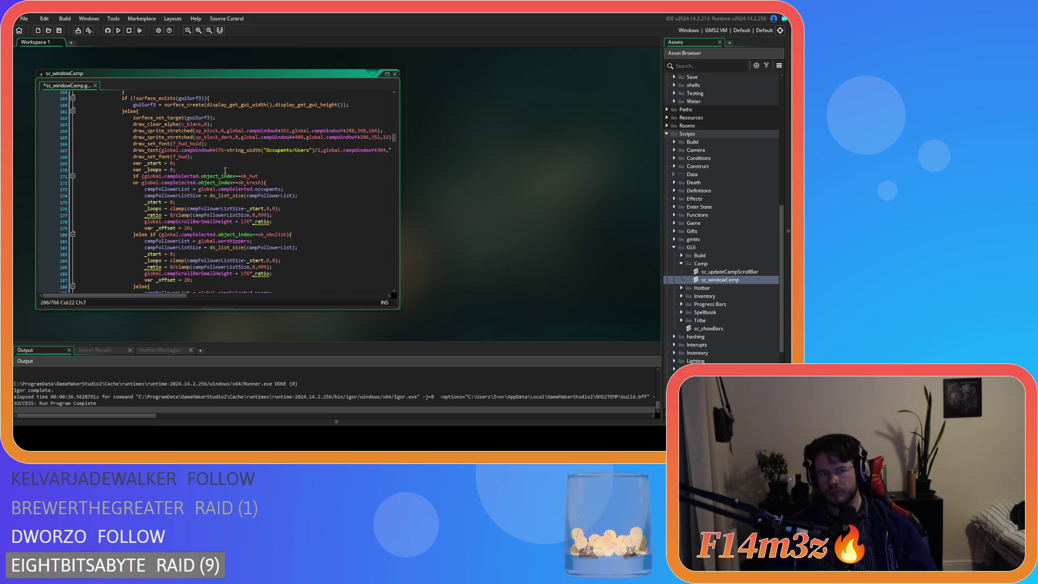
pyautogui.click(206, 170)
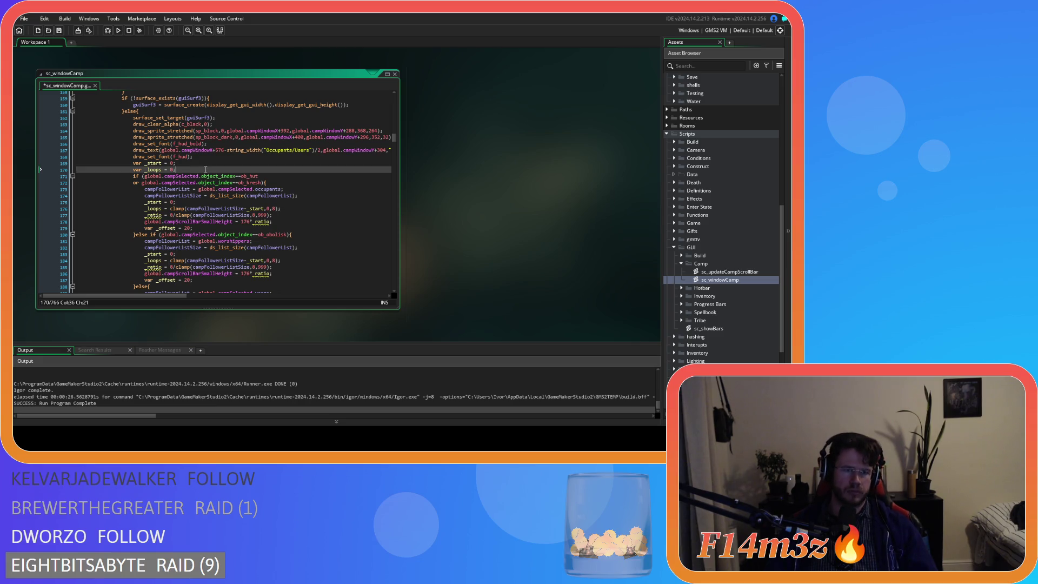
pyautogui.press('Return')
pyautogui.write('var ')
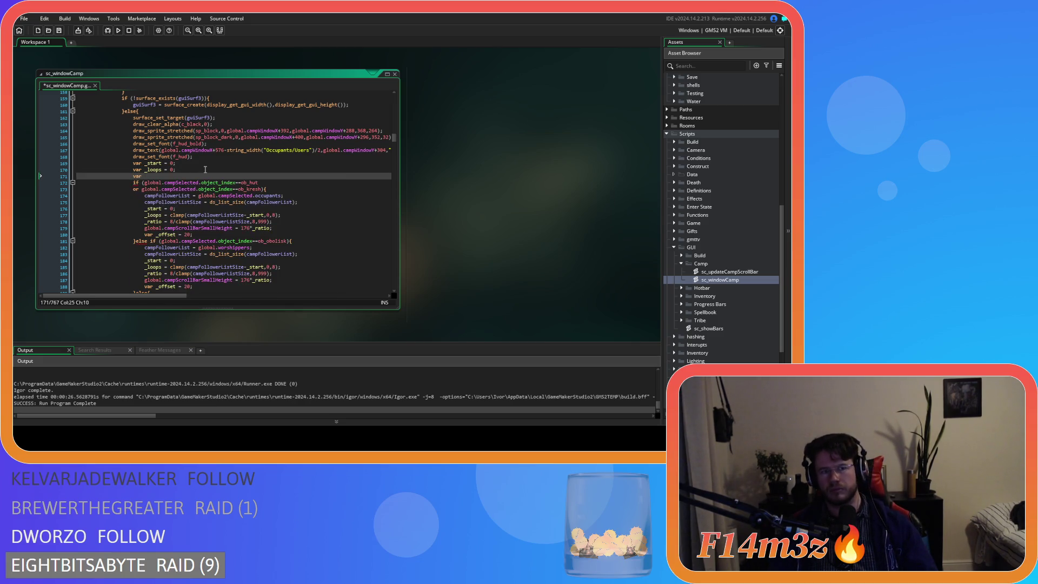
pyautogui.write('_ratio')
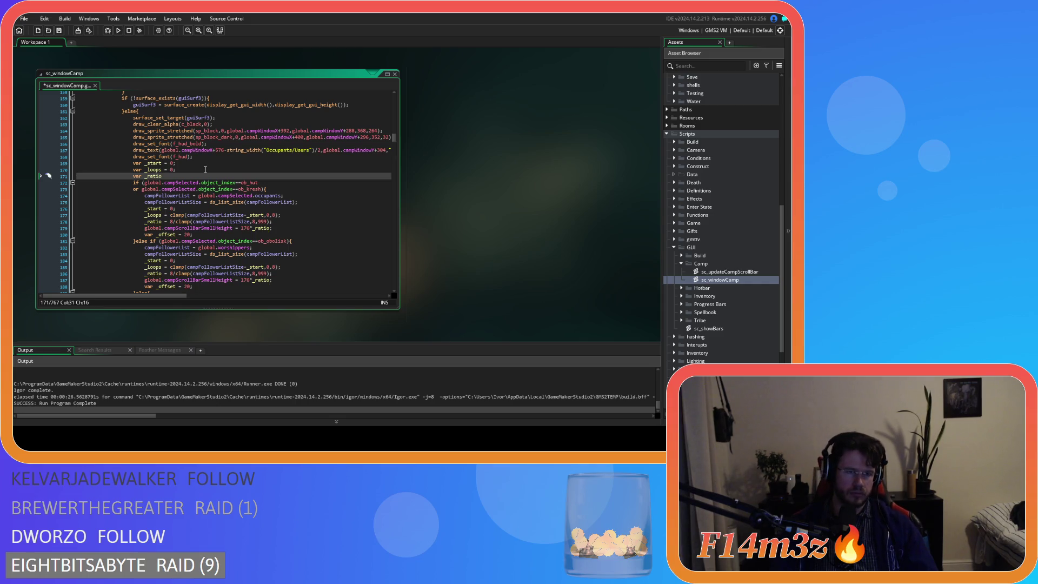
pyautogui.write(' = 0')
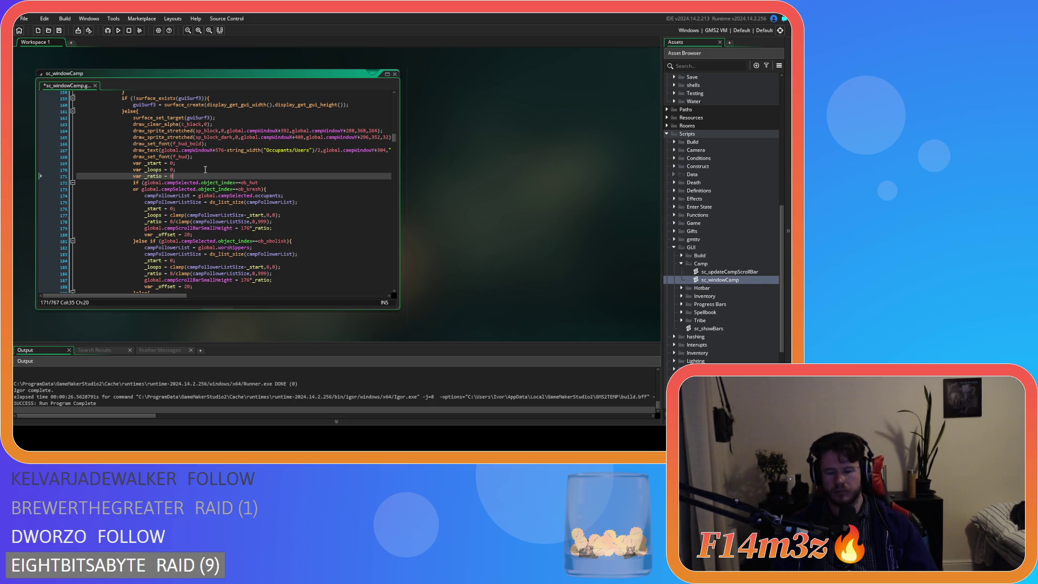
pyautogui.write(';')
pyautogui.hotkey('ctrl', 's')
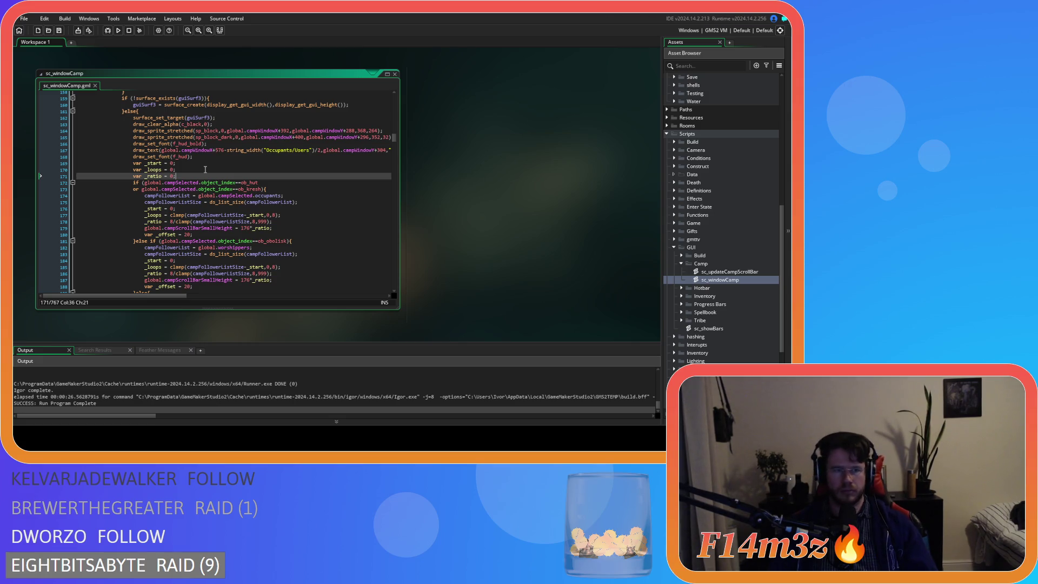
# Review the occupants list assignment, the ob_kresh condition and the _ratio calculation on line 178.
pyautogui.click(210, 195)
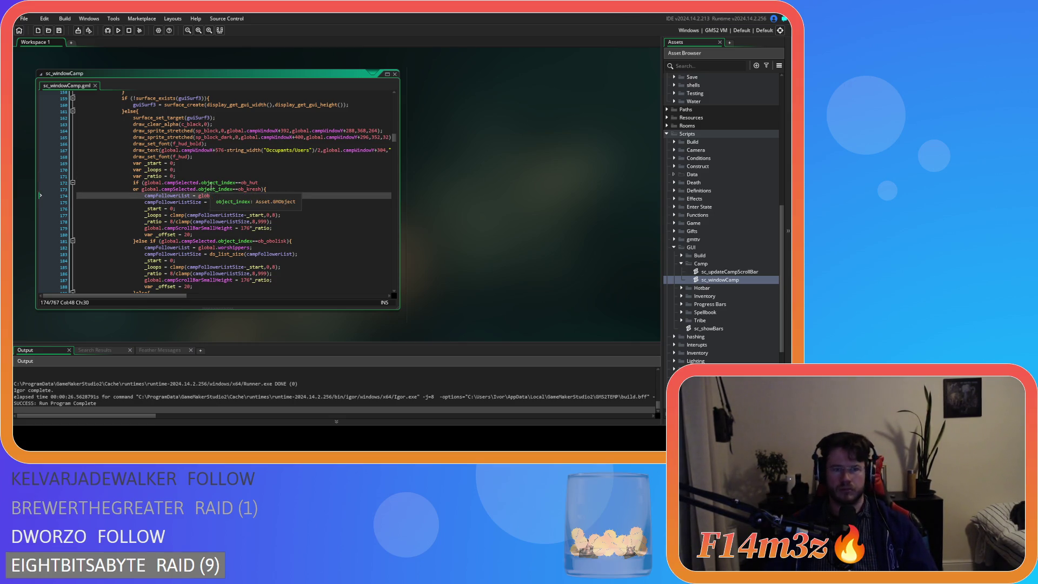
pyautogui.scroll(-3, 251, 182)
pyautogui.click(299, 125)
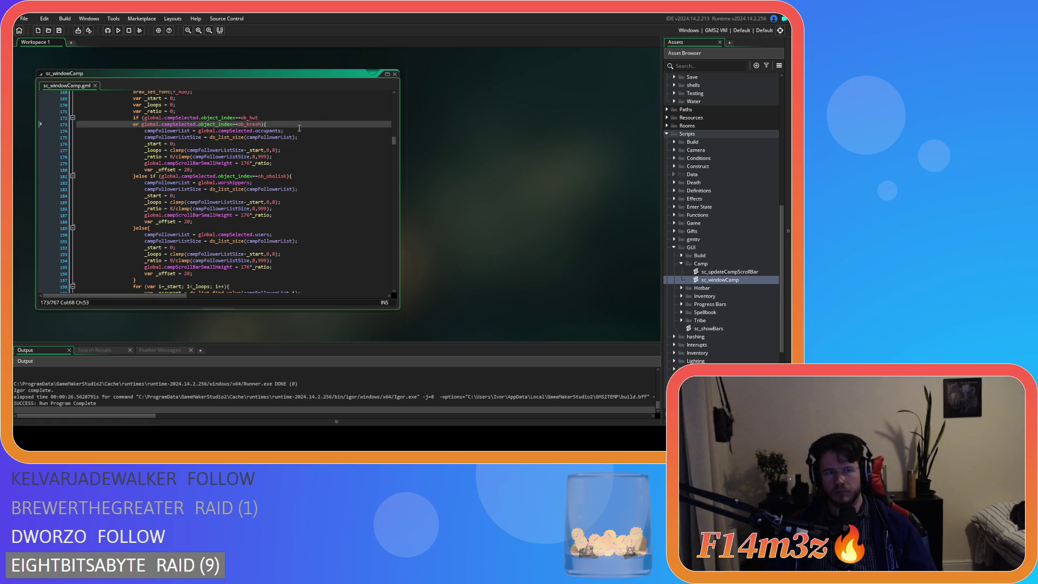
pyautogui.click(262, 156)
pyautogui.scroll(-5, 260, 157)
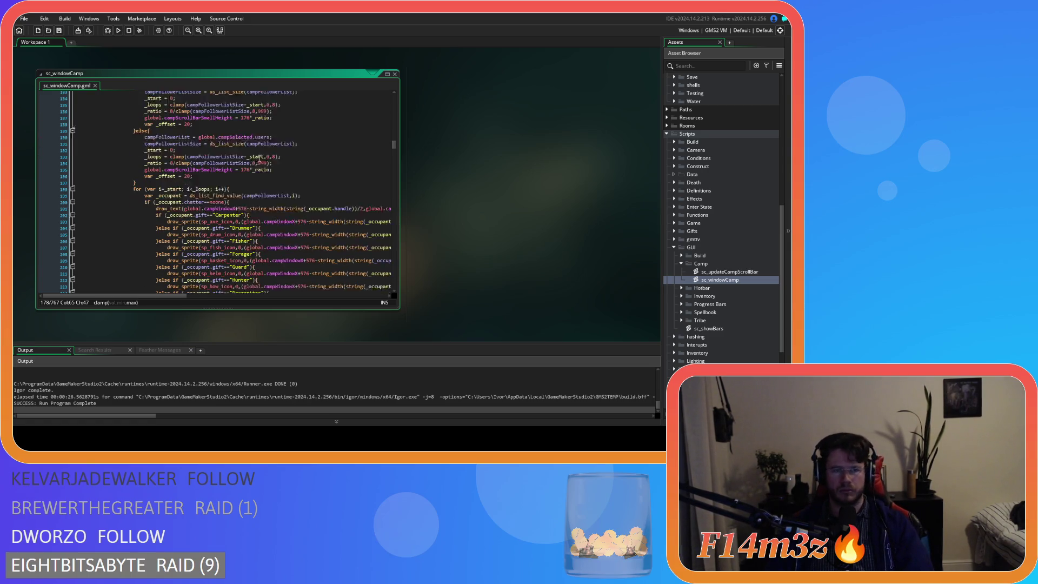
pyautogui.scroll(5, 259, 158)
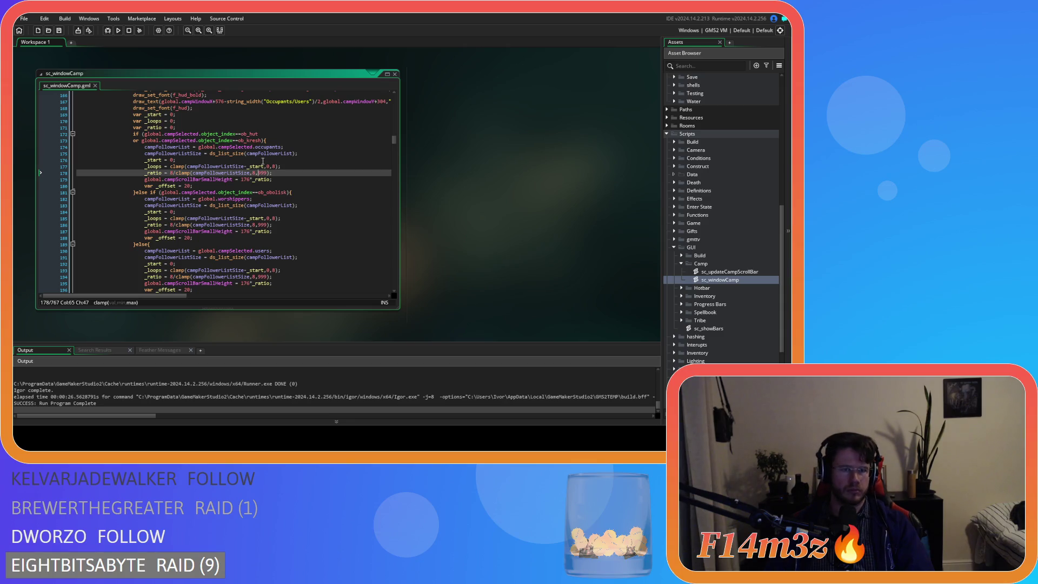
pyautogui.scroll(-2, 263, 161)
pyautogui.scroll(-2, 261, 159)
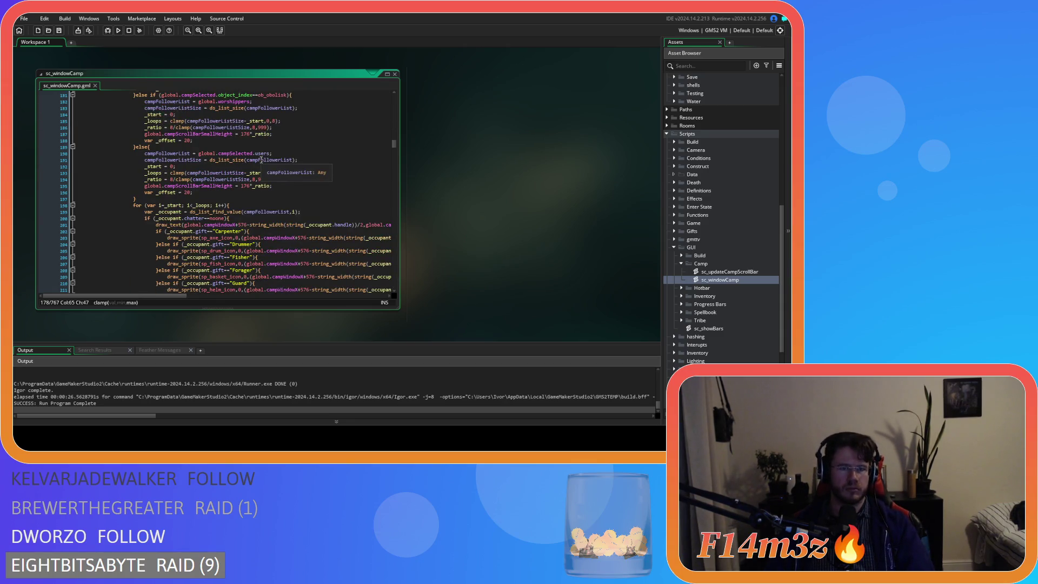
pyautogui.scroll(4, 261, 160)
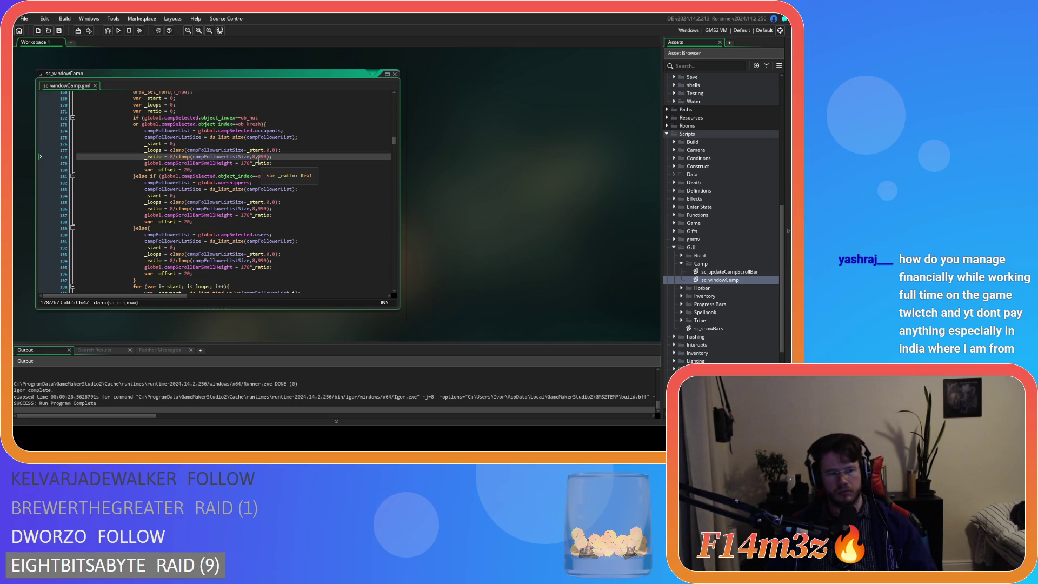
pyautogui.click(286, 157)
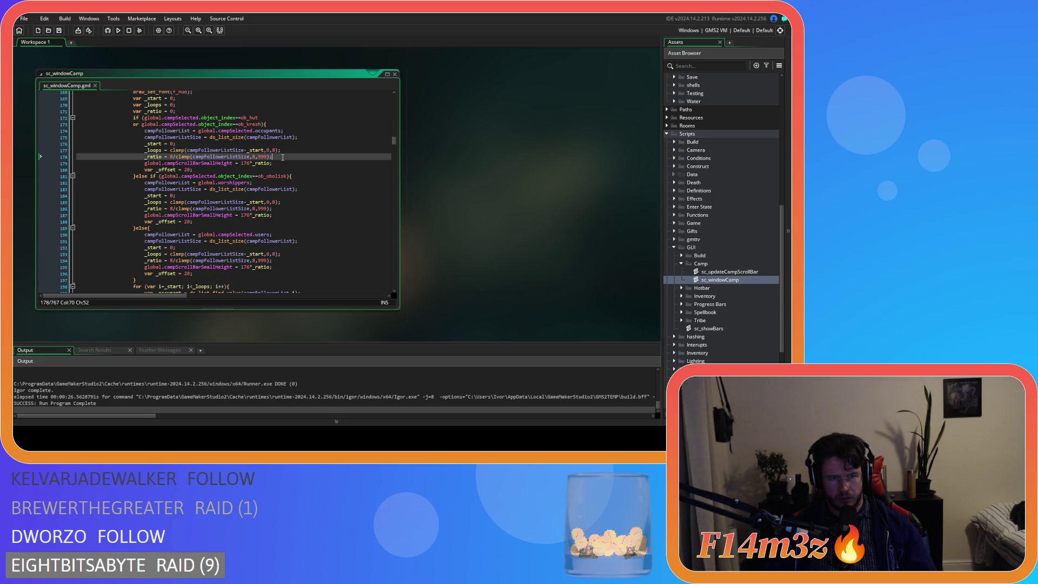
pyautogui.scroll(-3, 283, 157)
pyautogui.scroll(3, 282, 157)
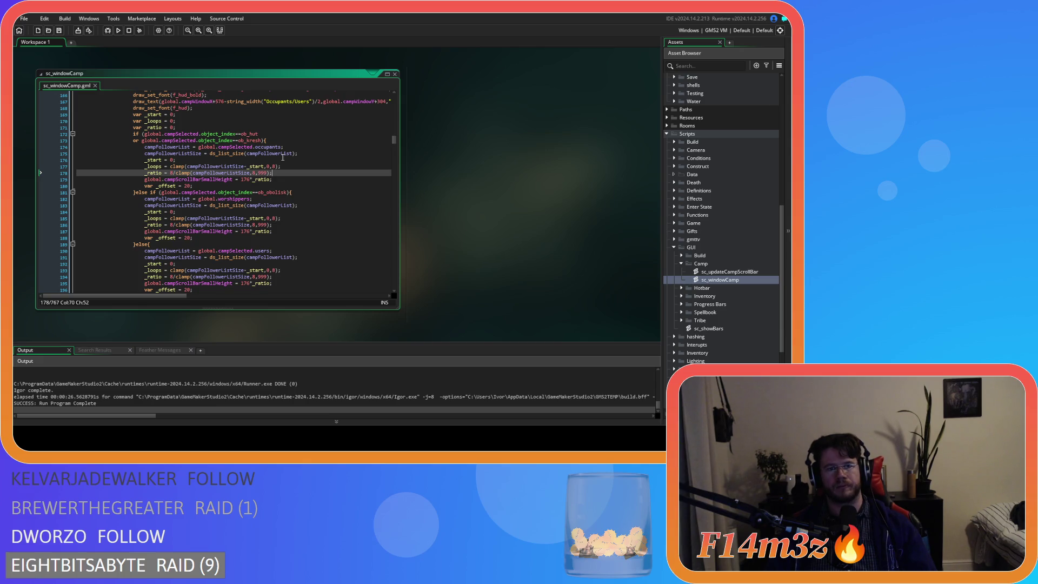
# Scroll to the guiSurf3 occupant-list block and inspect the hut branch's scroll bar height line.
pyautogui.scroll(4, 282, 156)
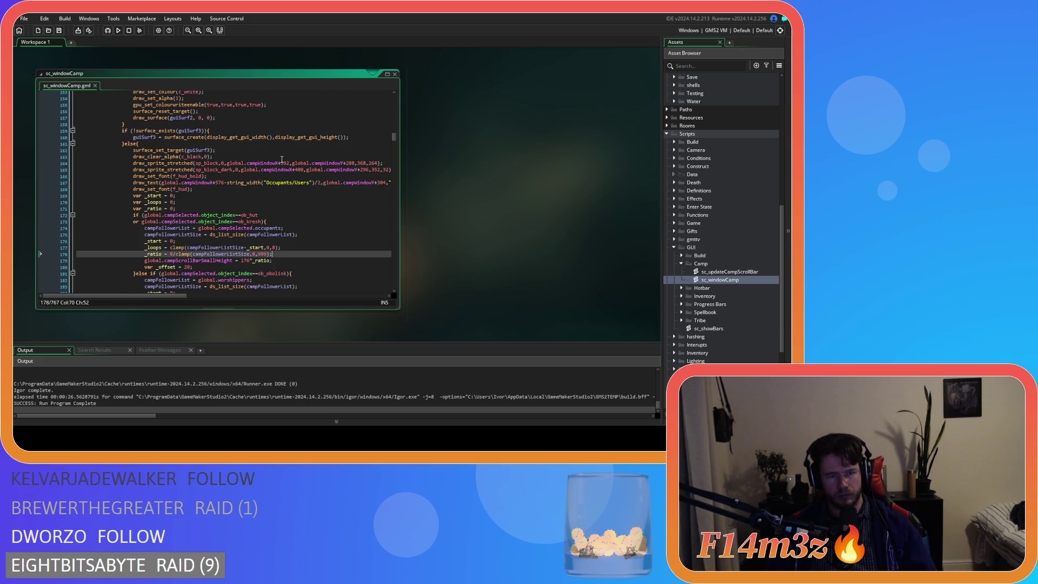
pyautogui.scroll(-20, 282, 159)
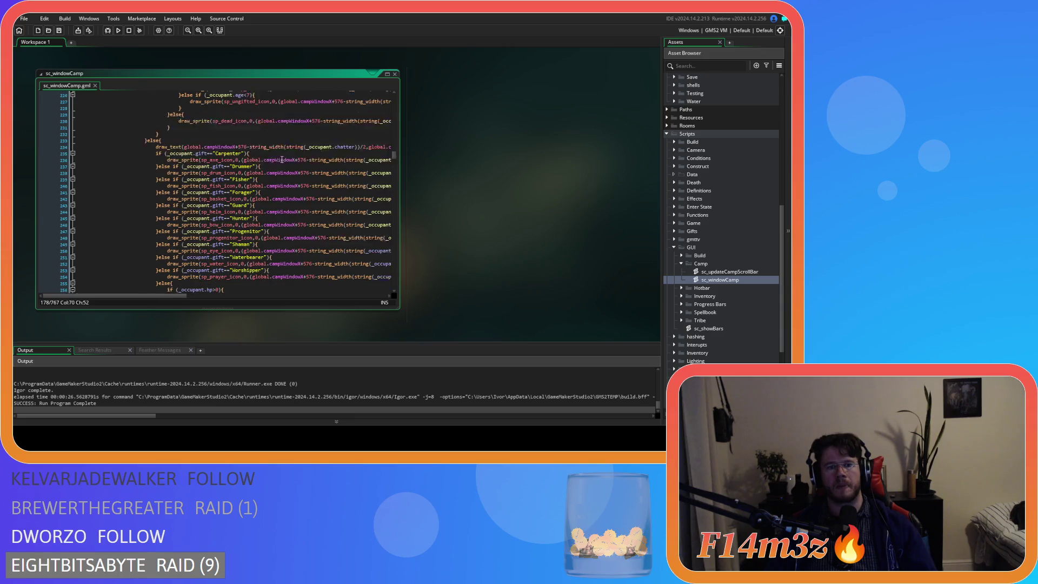
pyautogui.scroll(18, 282, 159)
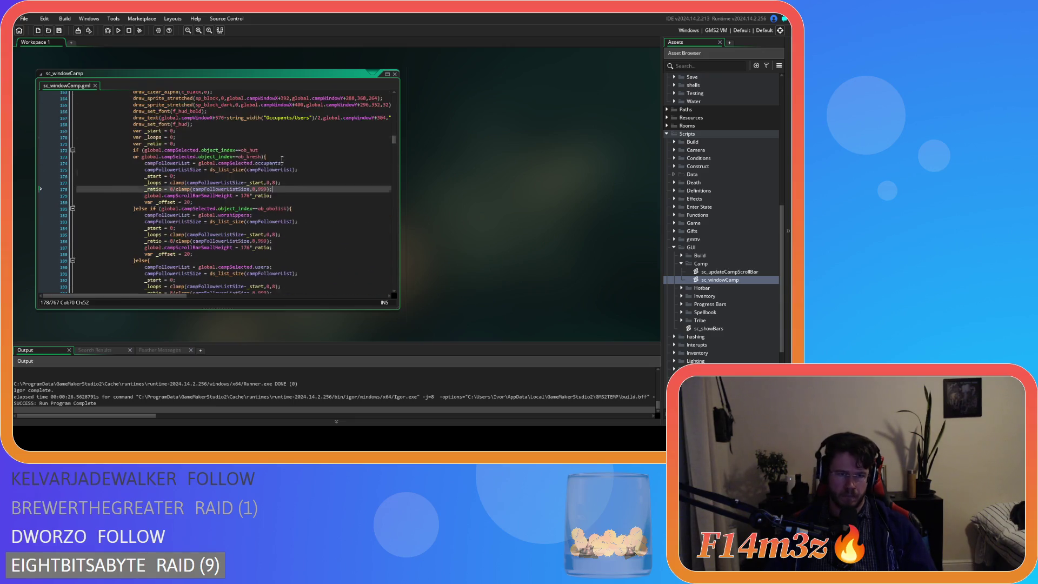
pyautogui.scroll(3, 281, 160)
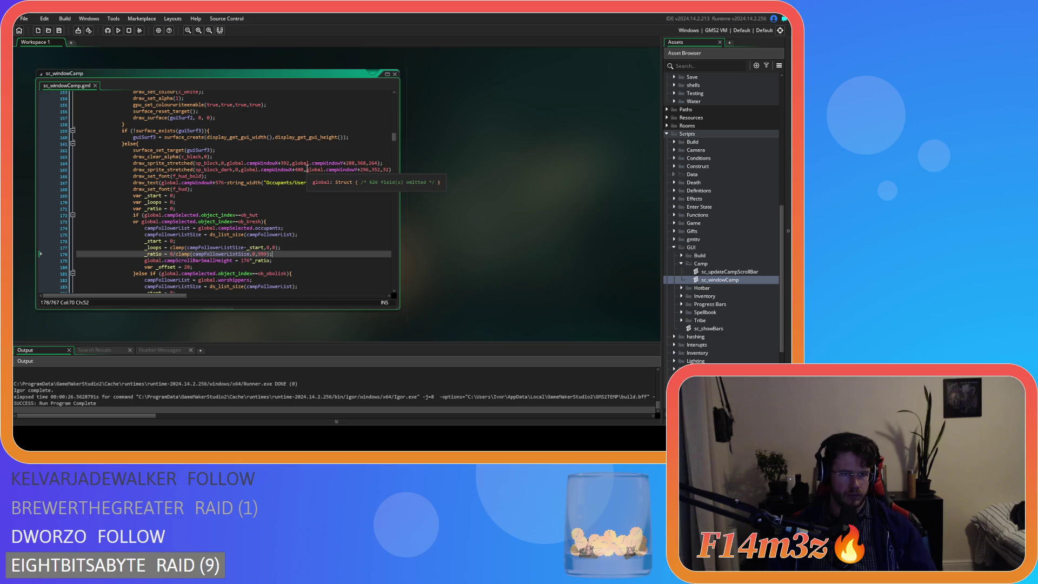
pyautogui.scroll(20, 307, 169)
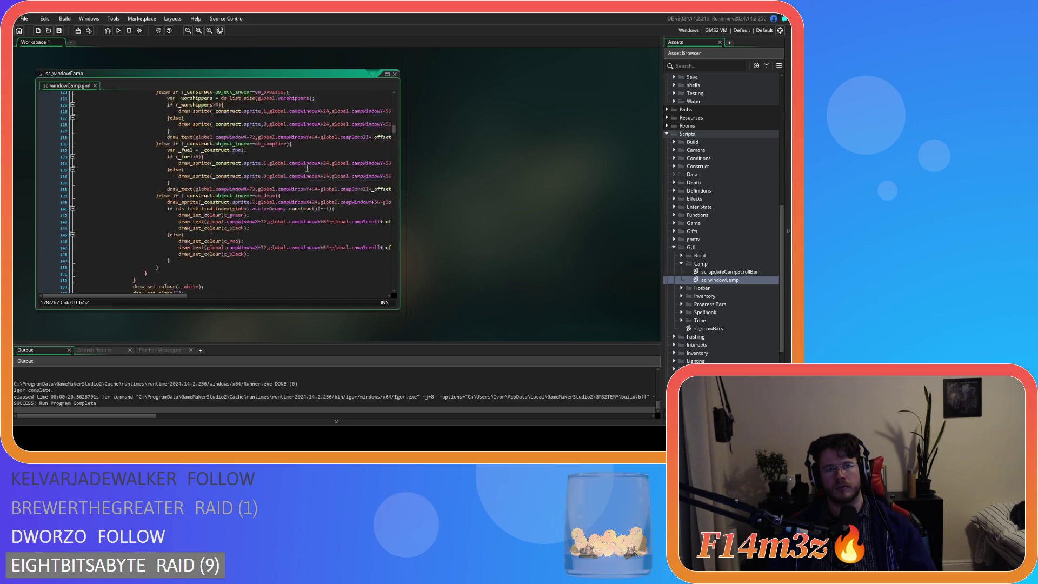
pyautogui.scroll(10, 307, 169)
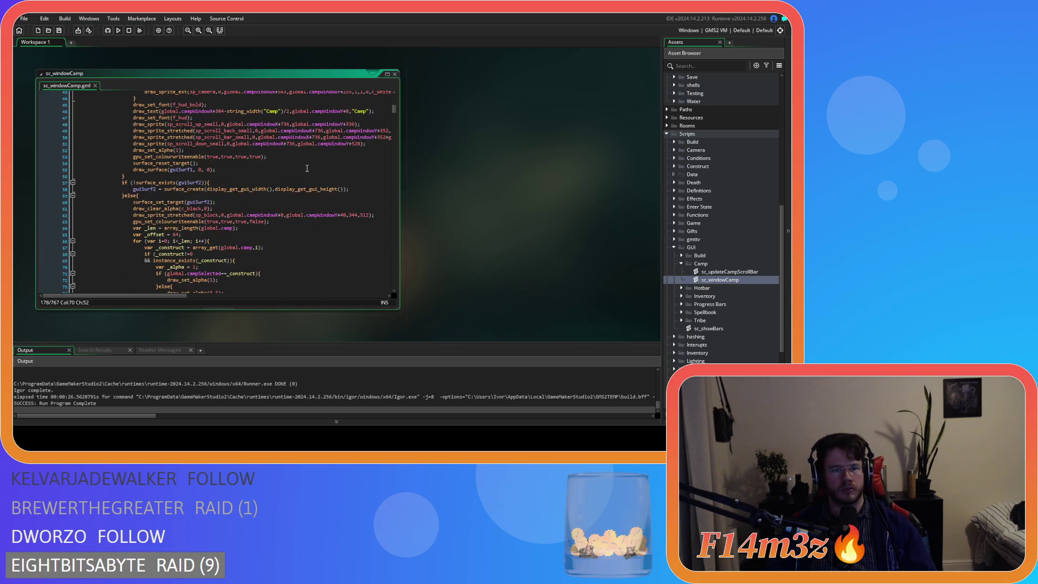
pyautogui.scroll(2, 307, 168)
pyautogui.scroll(12, 307, 169)
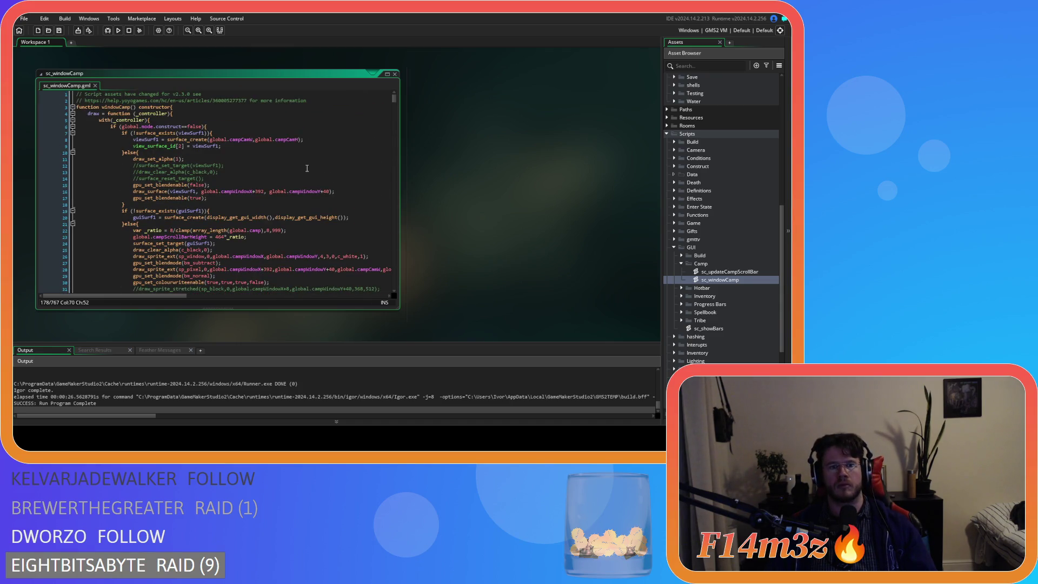
pyautogui.scroll(-20, 307, 168)
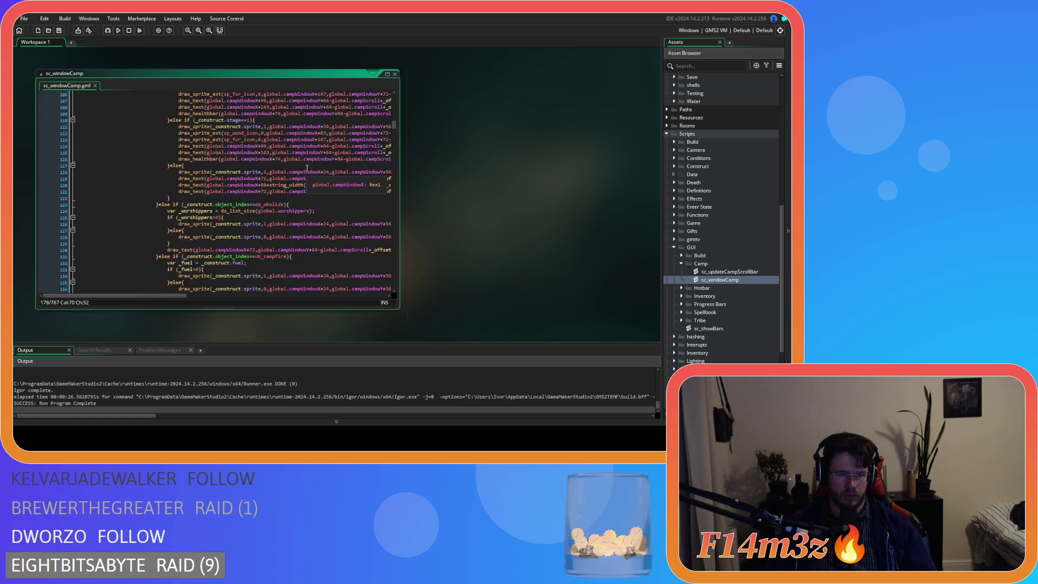
pyautogui.scroll(-20, 307, 169)
pyautogui.click(311, 160)
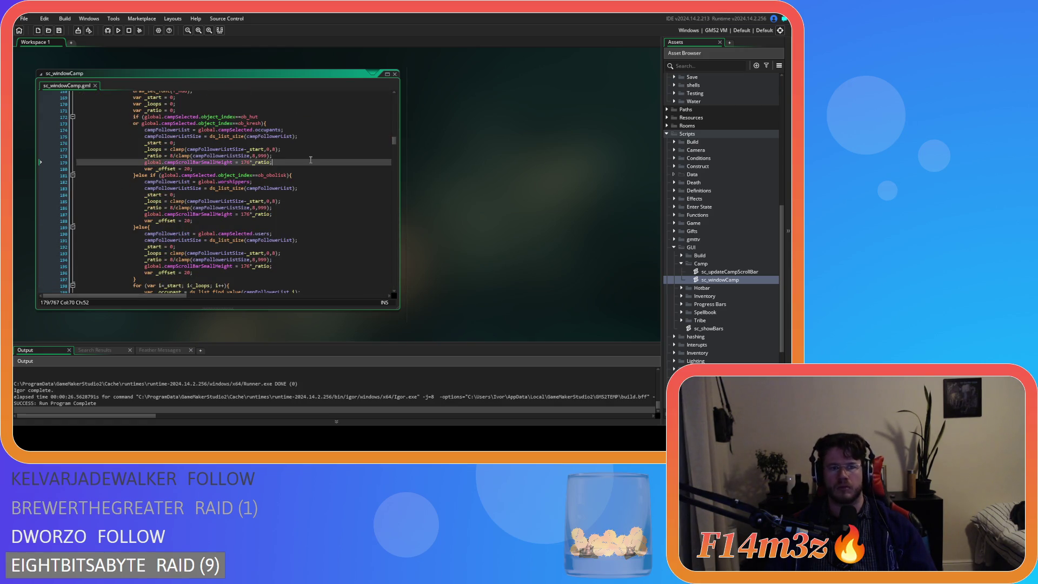
pyautogui.click(294, 213)
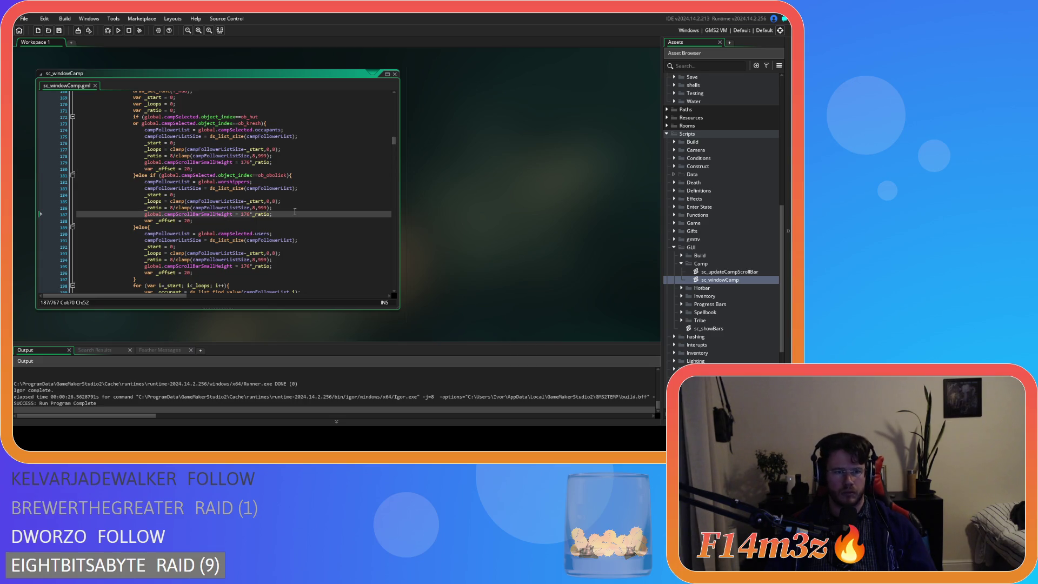
pyautogui.click(262, 137)
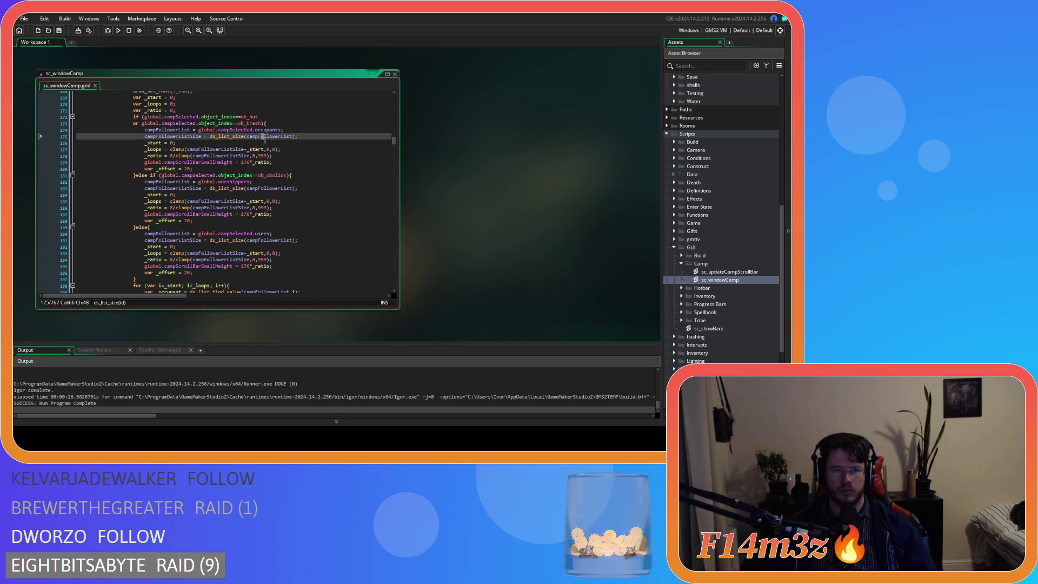
pyautogui.click(265, 142)
pyautogui.scroll(2, 265, 143)
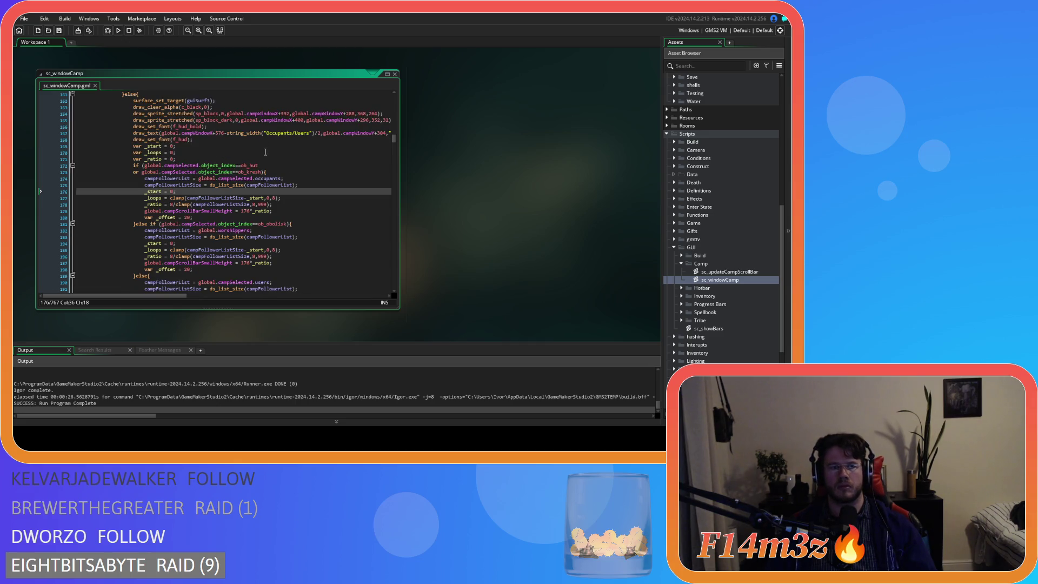
pyautogui.scroll(-2, 265, 152)
pyautogui.scroll(-3, 265, 156)
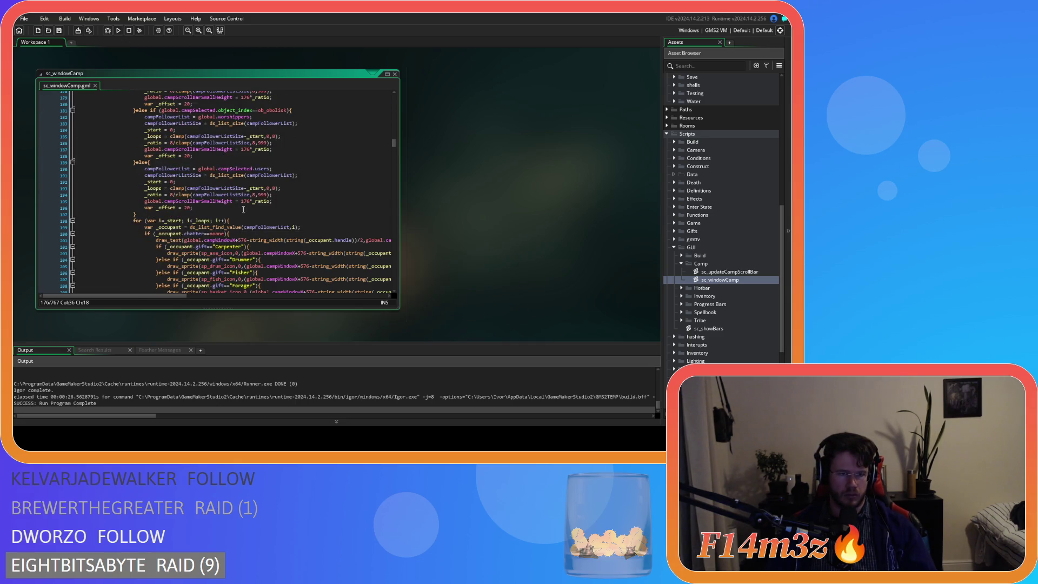
pyautogui.click(244, 213)
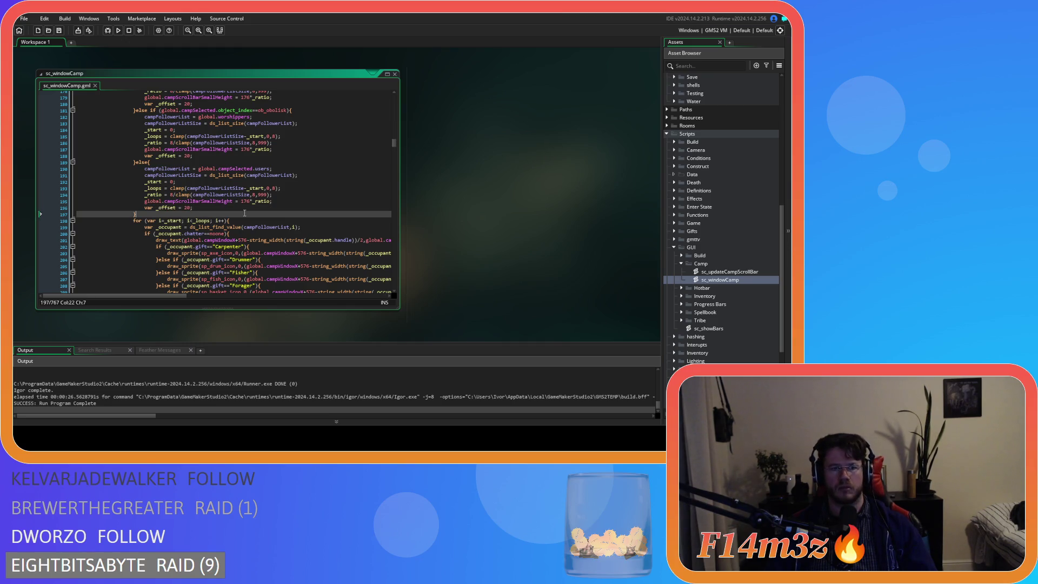
pyautogui.scroll(5, 245, 213)
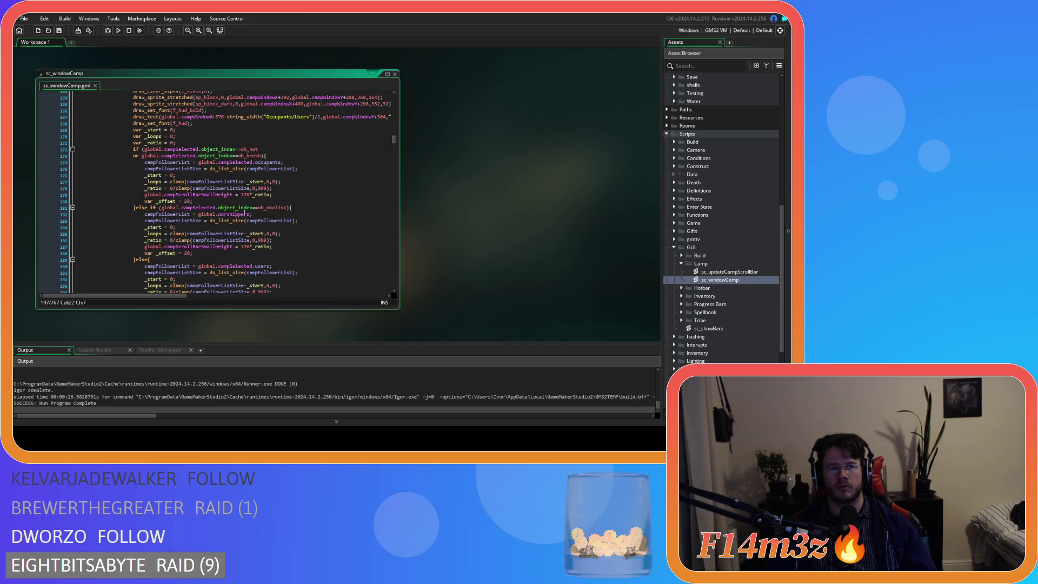
pyautogui.scroll(-6, 244, 213)
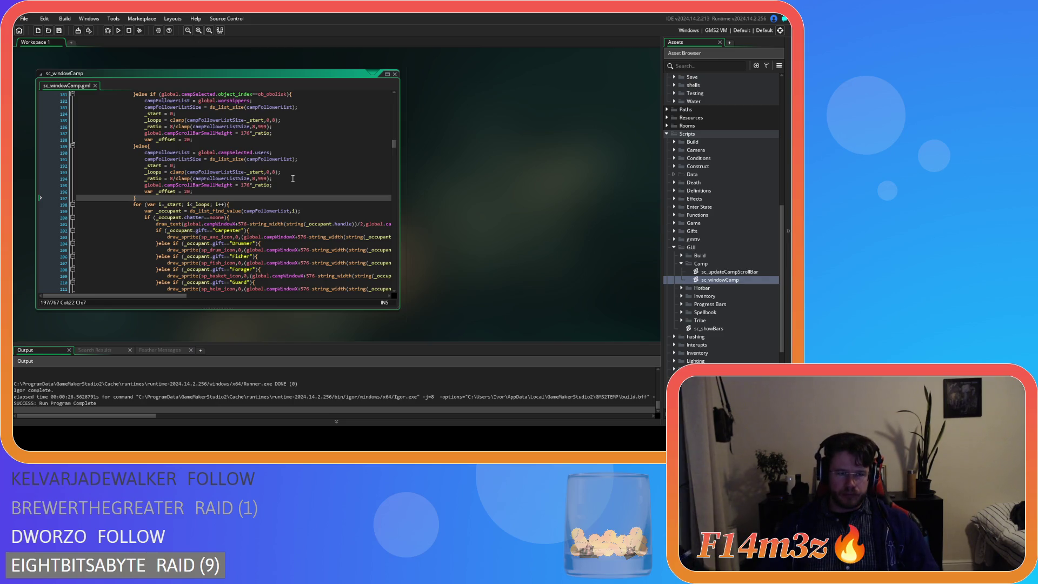
pyautogui.click(247, 179)
pyautogui.scroll(5, 308, 238)
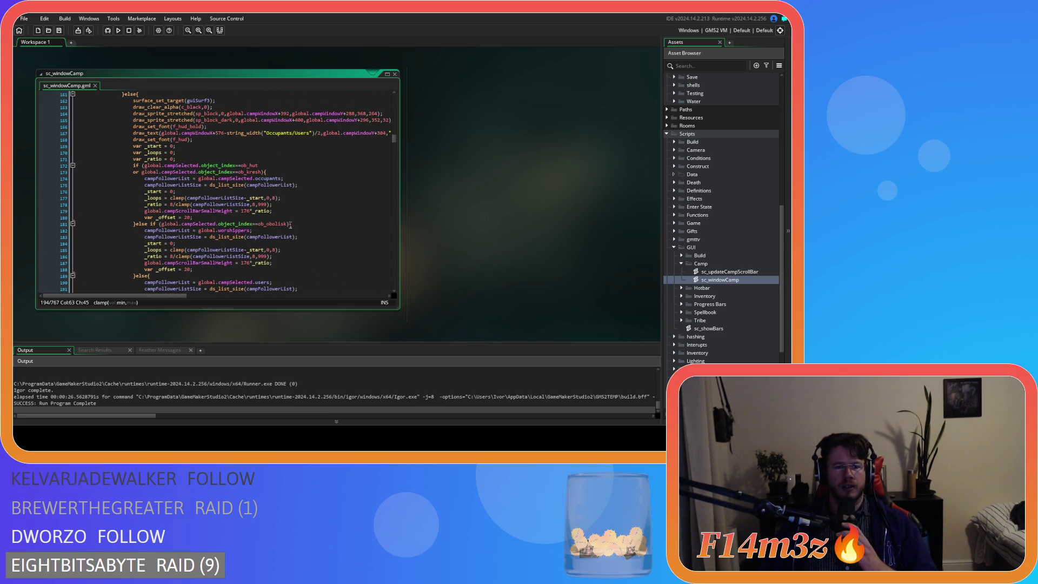
pyautogui.scroll(-3, 273, 210)
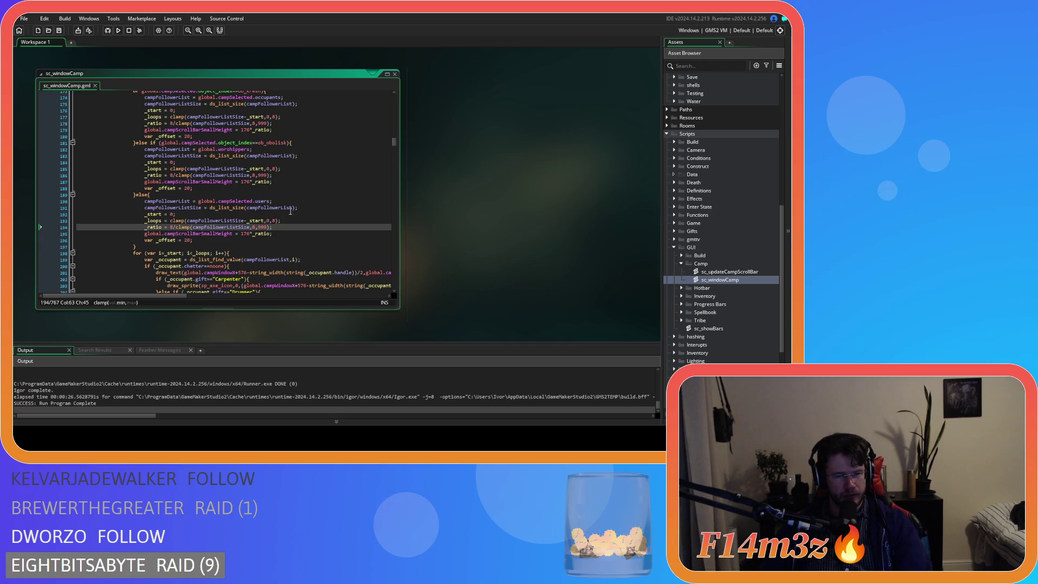
pyautogui.press('End')
# Delete the leftover _start, _loops and _ratio lines in the users, worshipper and hut branches.
pyautogui.hotkey('shift', 'Up')
pyautogui.hotkey('shift', 'Up')
pyautogui.hotkey('shift', 'Up')
pyautogui.hotkey('shift', 'End')
pyautogui.press('Delete')
pyautogui.press('Up')
pyautogui.press('Up')
pyautogui.press('Up')
pyautogui.hotkey('shift', 'Up')
pyautogui.hotkey('shift', 'Up')
pyautogui.hotkey('shift', 'Up')
pyautogui.press('Delete')
pyautogui.click(281, 179)
pyautogui.moveTo(281, 172); pyautogui.dragTo(30, 153)
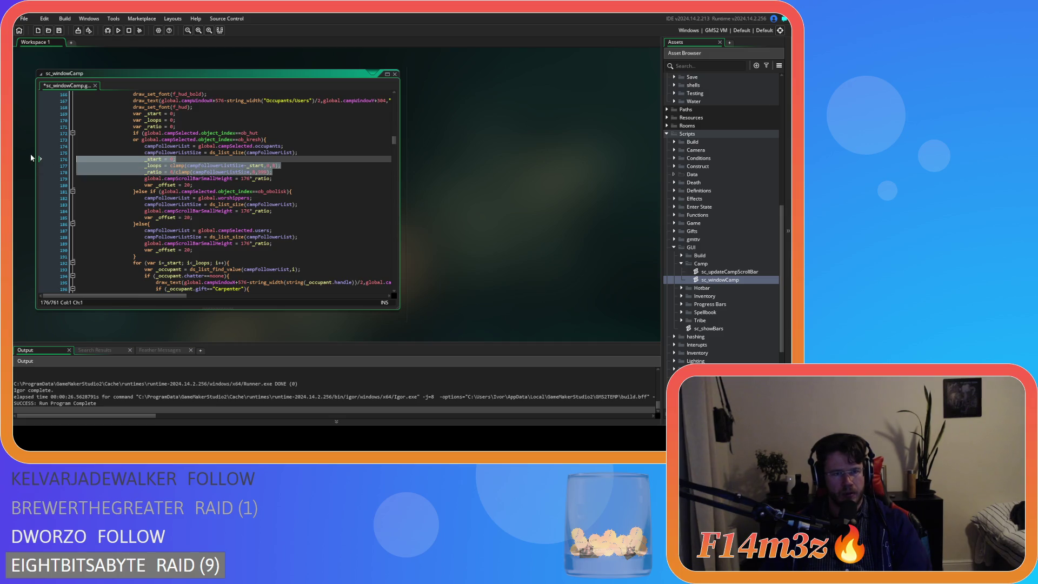
pyautogui.press('Delete')
# Use campFollowerListSize instead of _loops as the for loop bound, and run the game with F5.
pyautogui.click(168, 153)
pyautogui.doubleClick(168, 153)
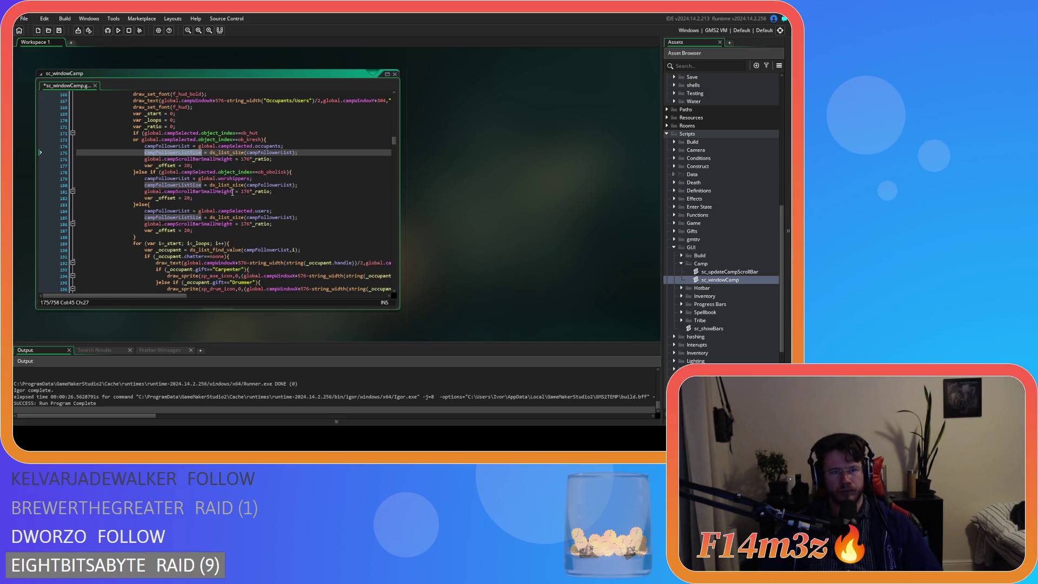
pyautogui.scroll(-2, 270, 238)
pyautogui.doubleClick(202, 210)
pyautogui.click(328, 225)
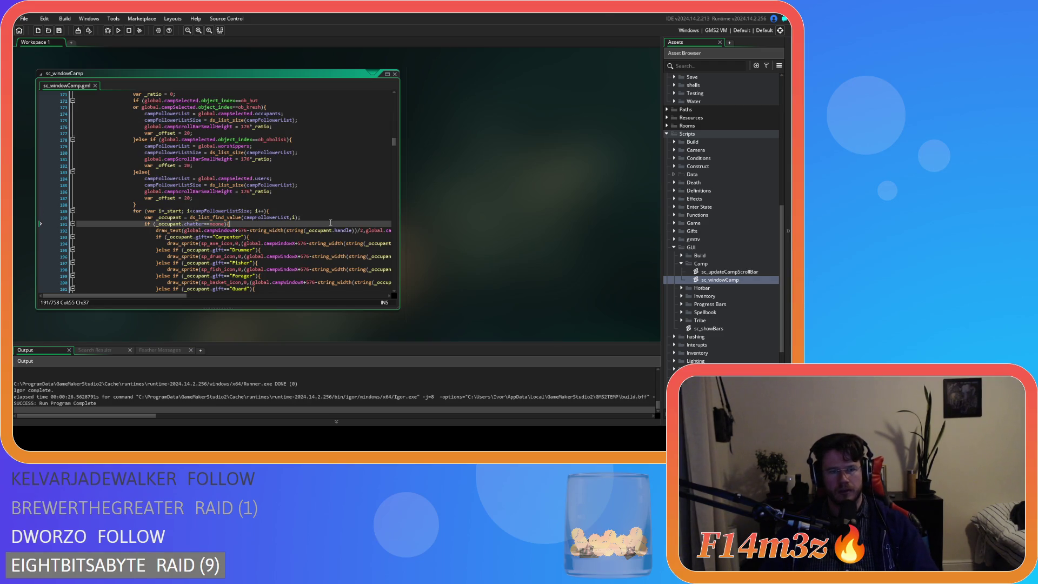
pyautogui.press('F5')
pyautogui.scroll(2, 327, 227)
pyautogui.scroll(3, 326, 227)
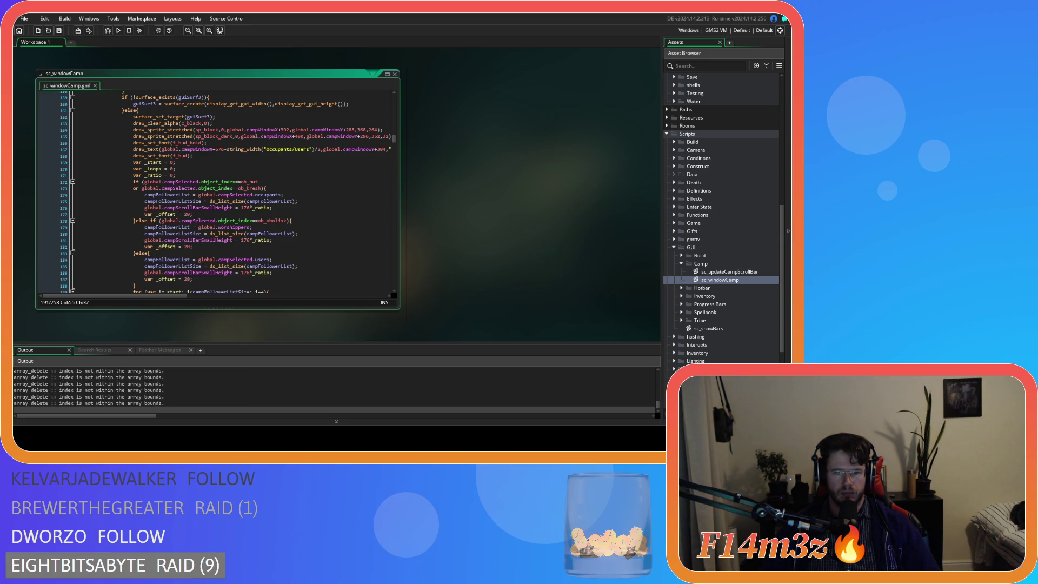
# Review the occupant list in the game's Camp window, then close it and quit the game.
pyautogui.hotkey('alt', 'Tab')
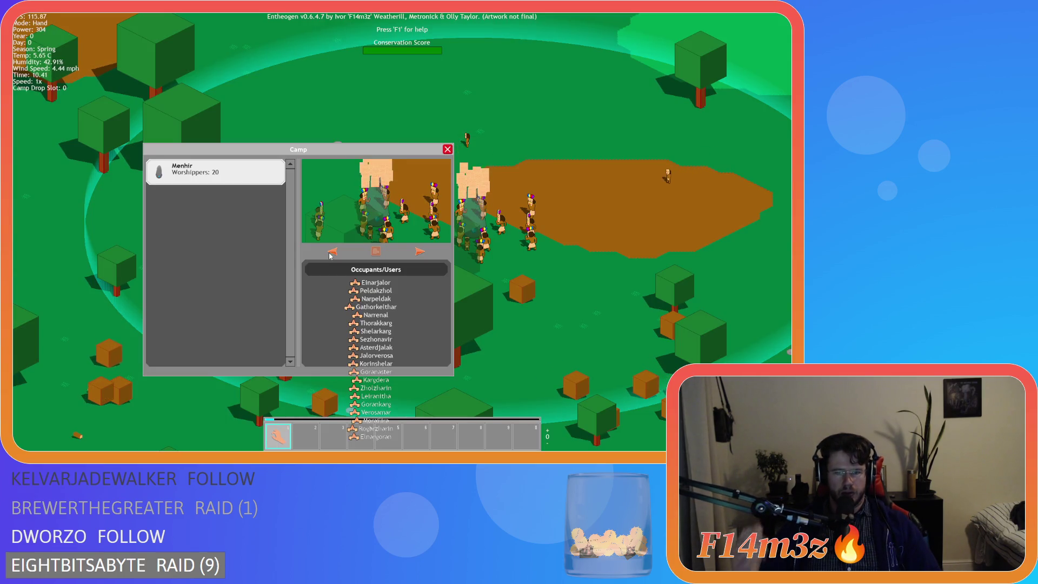
pyautogui.press('Escape')
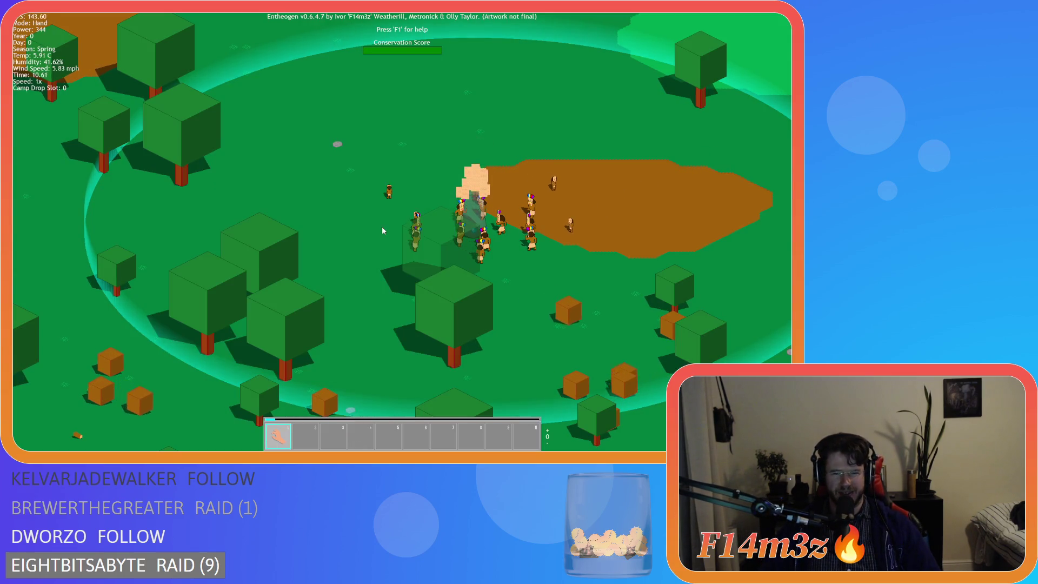
pyautogui.press('Escape')
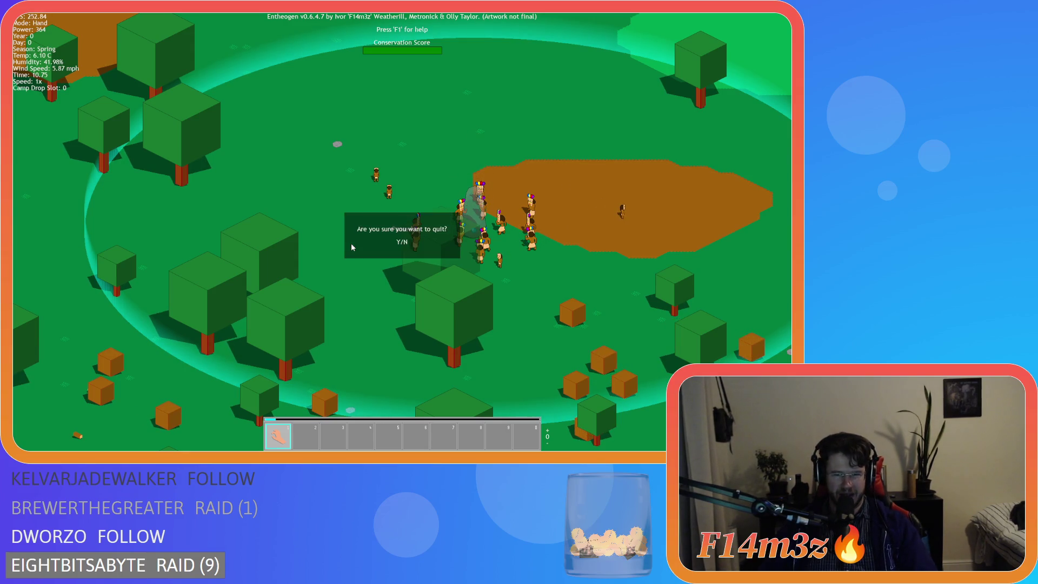
pyautogui.press('y')
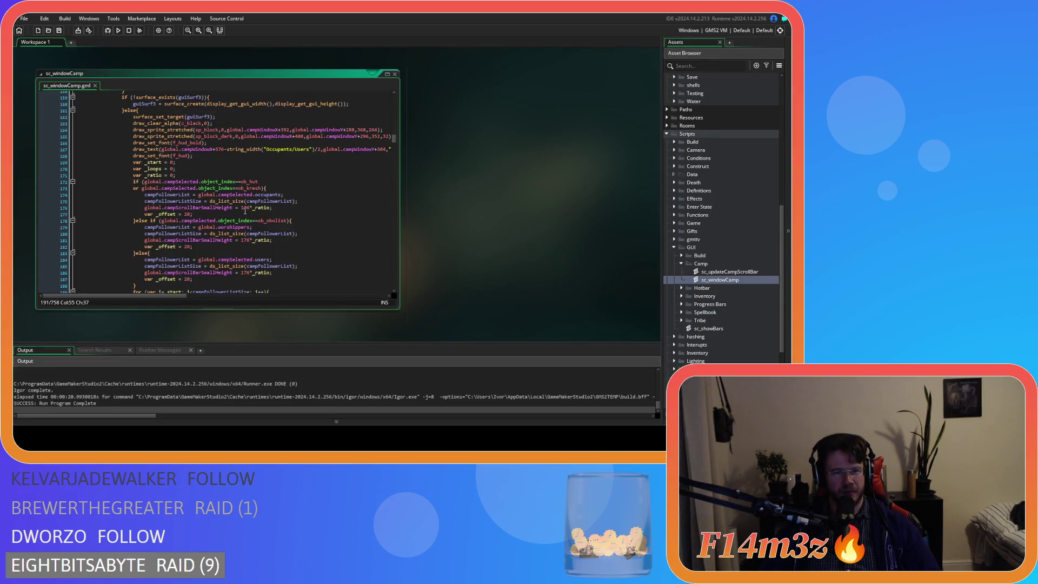
# Copy the gpu_set_colourwriteenable(true,true,true,false) line from line 63.
pyautogui.scroll(12, 253, 252)
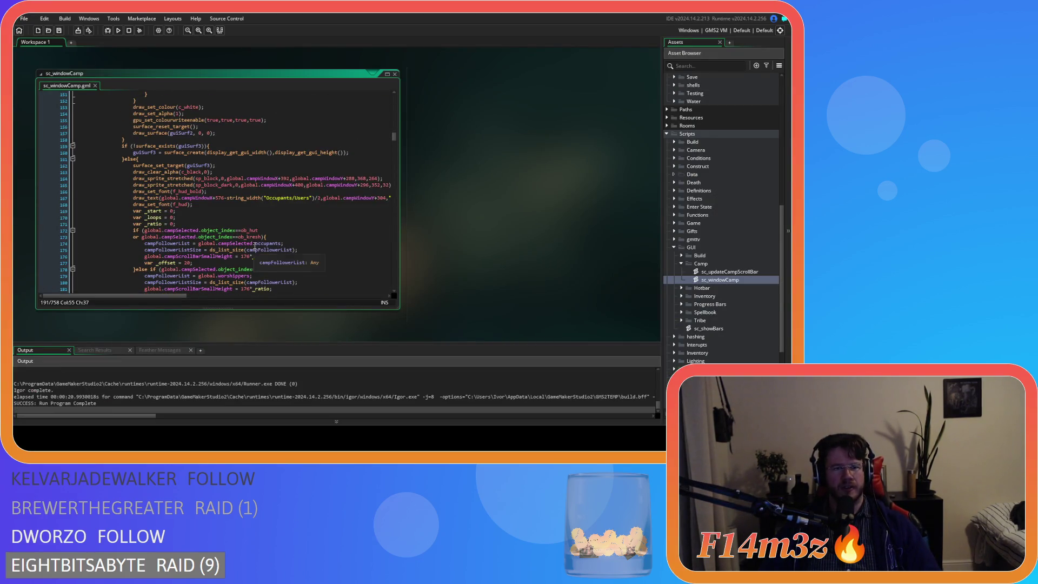
pyautogui.scroll(20, 281, 255)
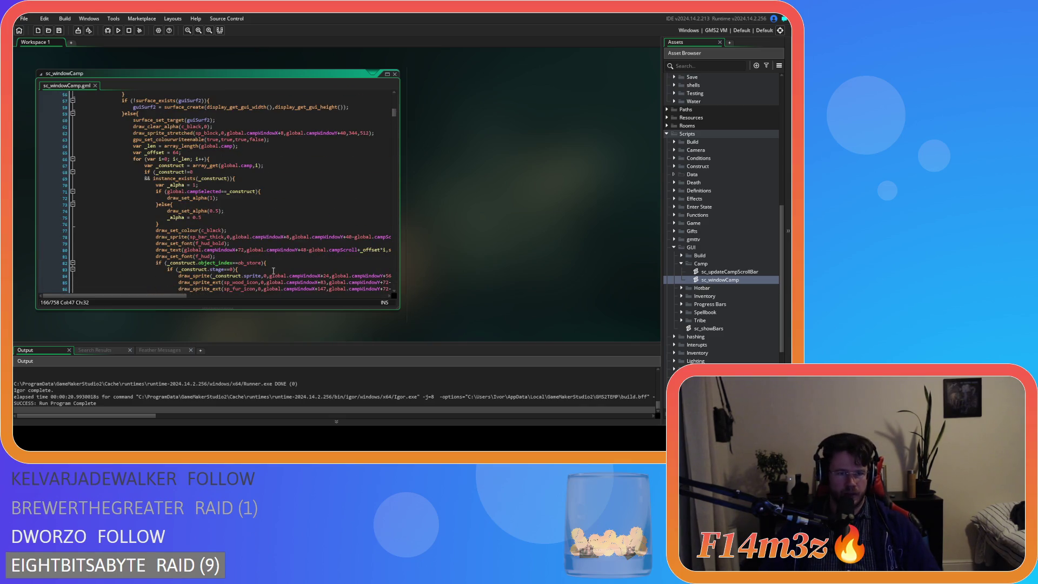
pyautogui.scroll(3, 262, 228)
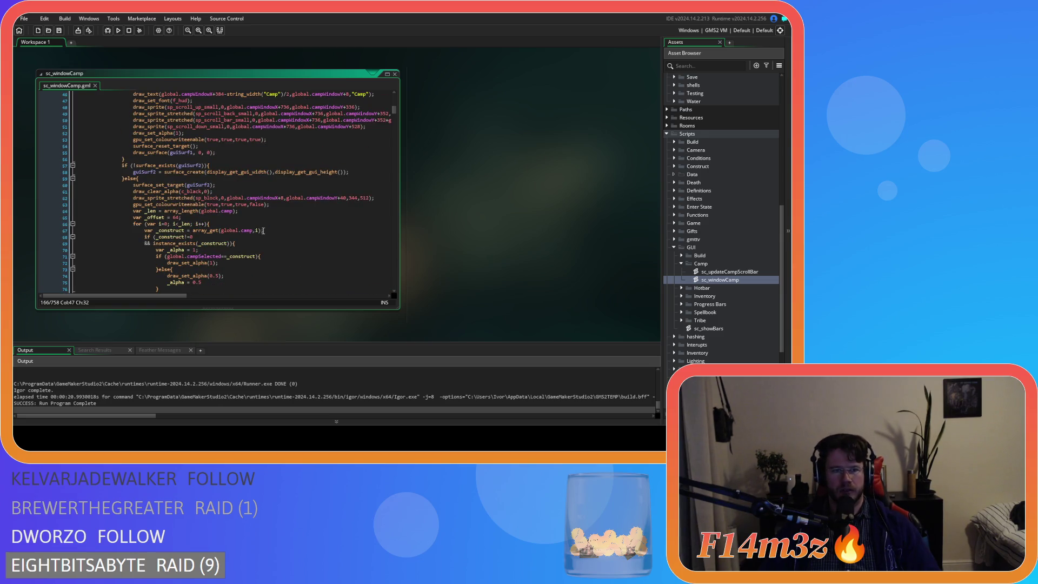
pyautogui.scroll(-2, 263, 220)
pyautogui.moveTo(274, 157); pyautogui.dragTo(133, 156)
pyautogui.hotkey('ctrl', 'c')
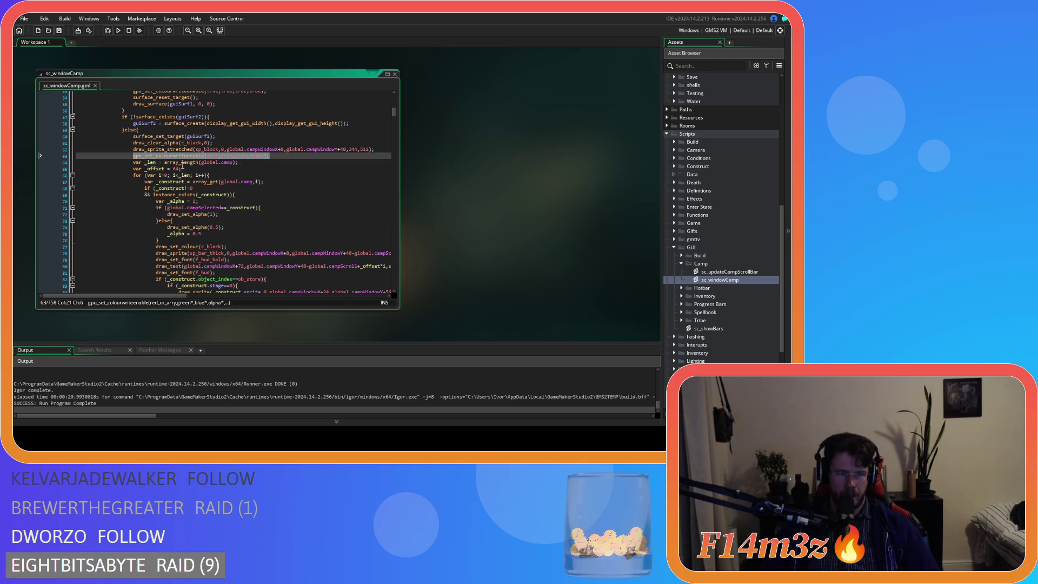
pyautogui.scroll(-20, 201, 203)
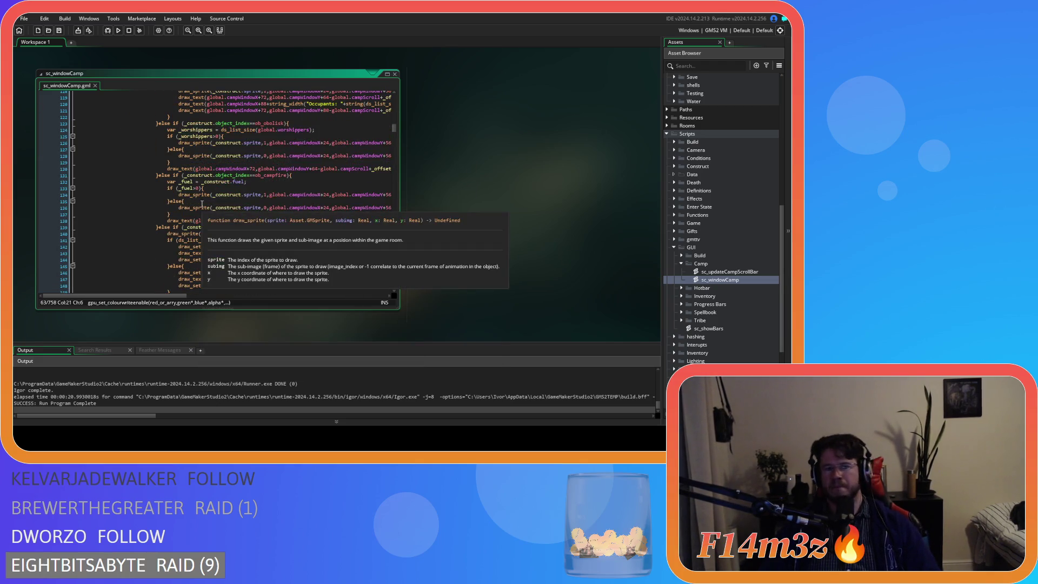
pyautogui.scroll(-6, 201, 205)
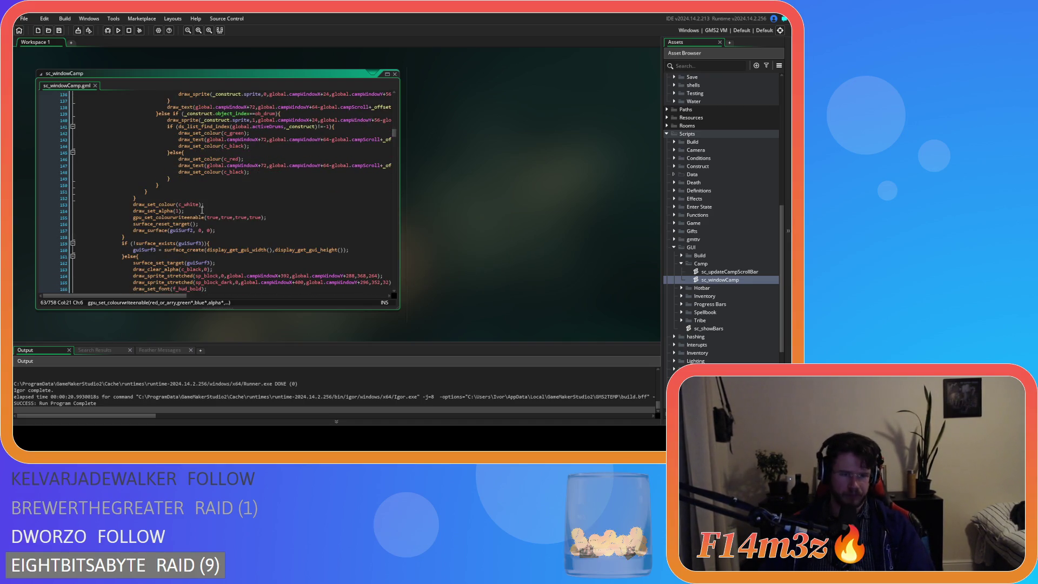
pyautogui.scroll(-3, 202, 209)
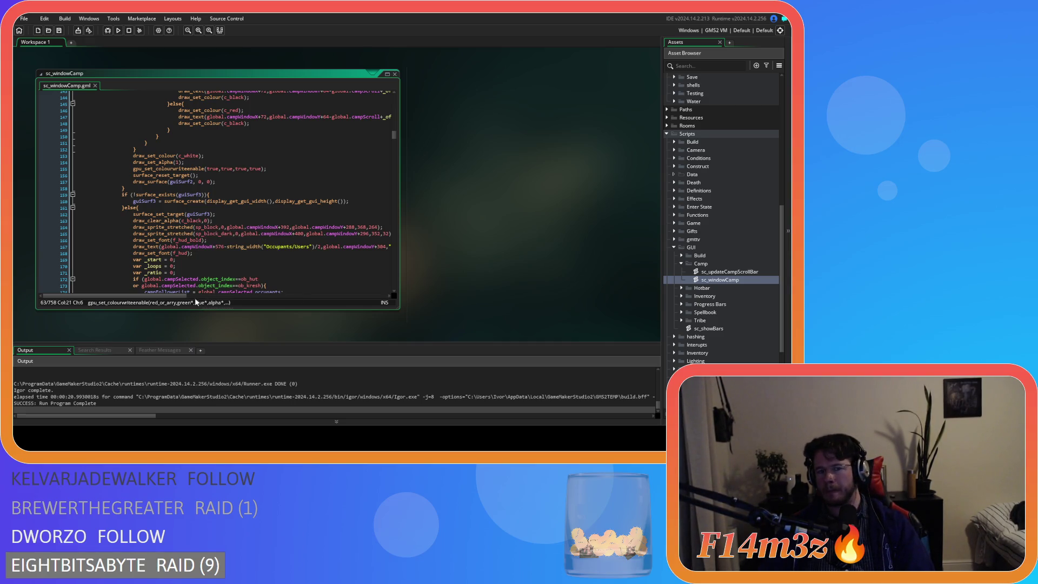
# Paste the alpha-disabling call after the guiSurf3 sp_block draw, save, and rebuild the game.
pyautogui.click(249, 296)
pyautogui.click(244, 227)
pyautogui.press('Return')
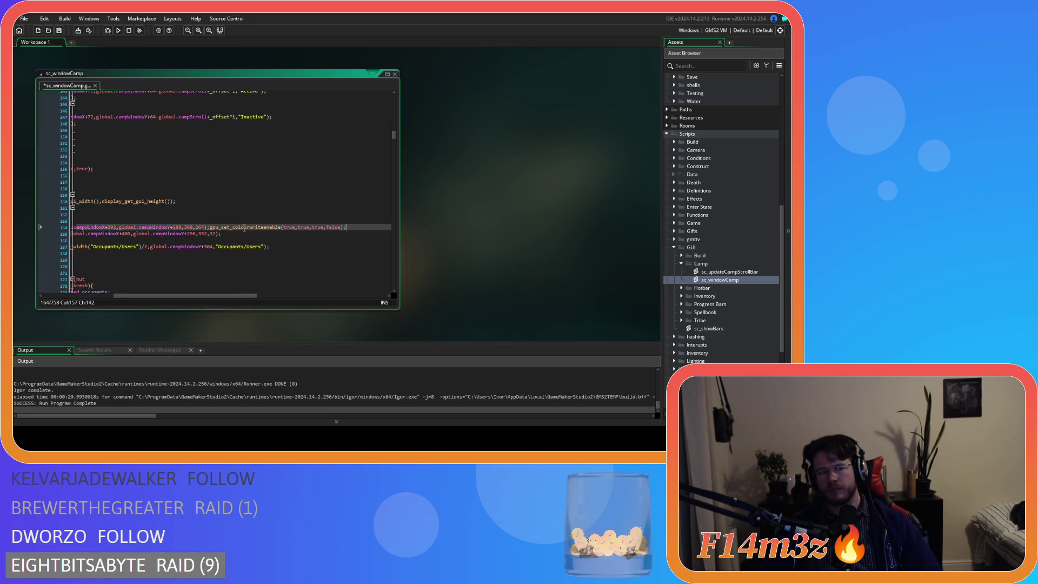
pyautogui.hotkey('ctrl', 'v')
pyautogui.hotkey('ctrl', 's')
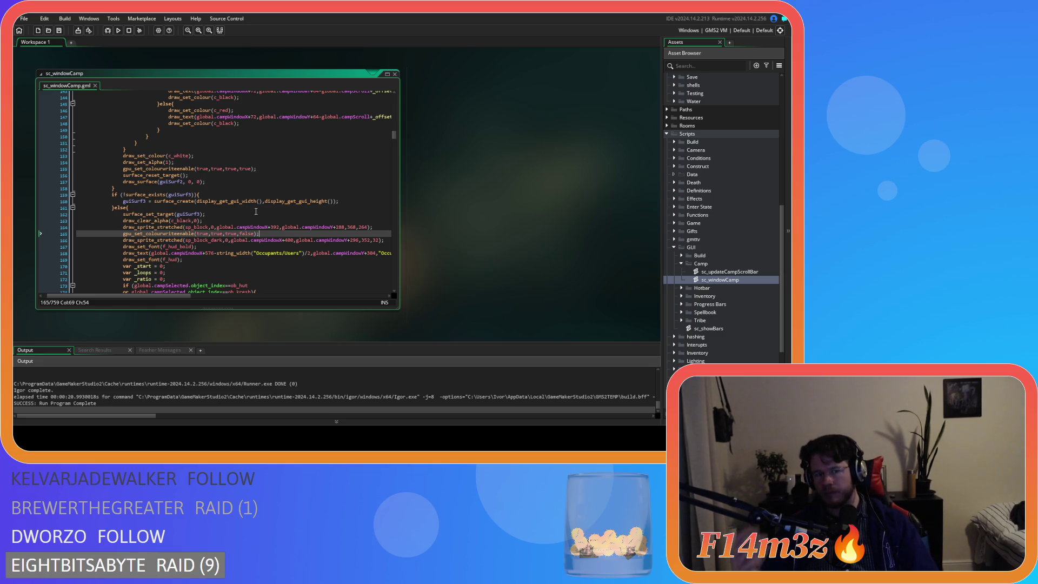
pyautogui.press('F5')
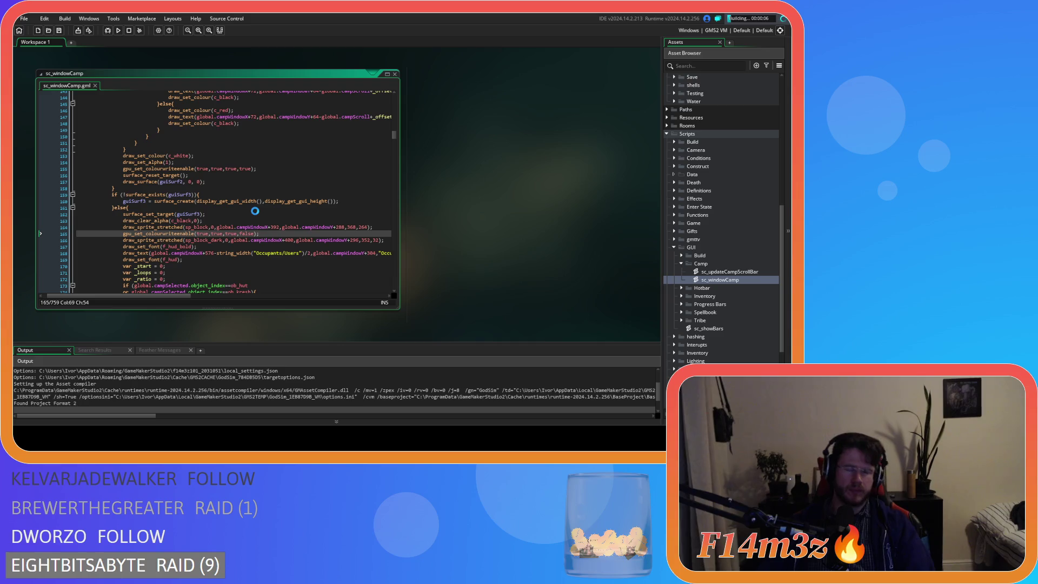
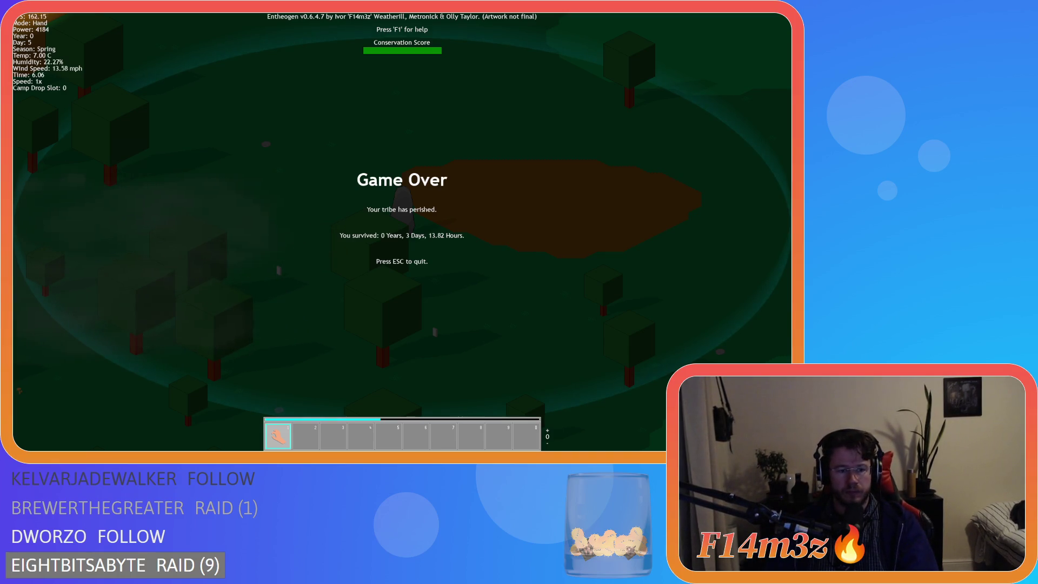
# Quit the ended game to the title screen and load the saved world with the Menhir's Camp window.
pyautogui.press('d')
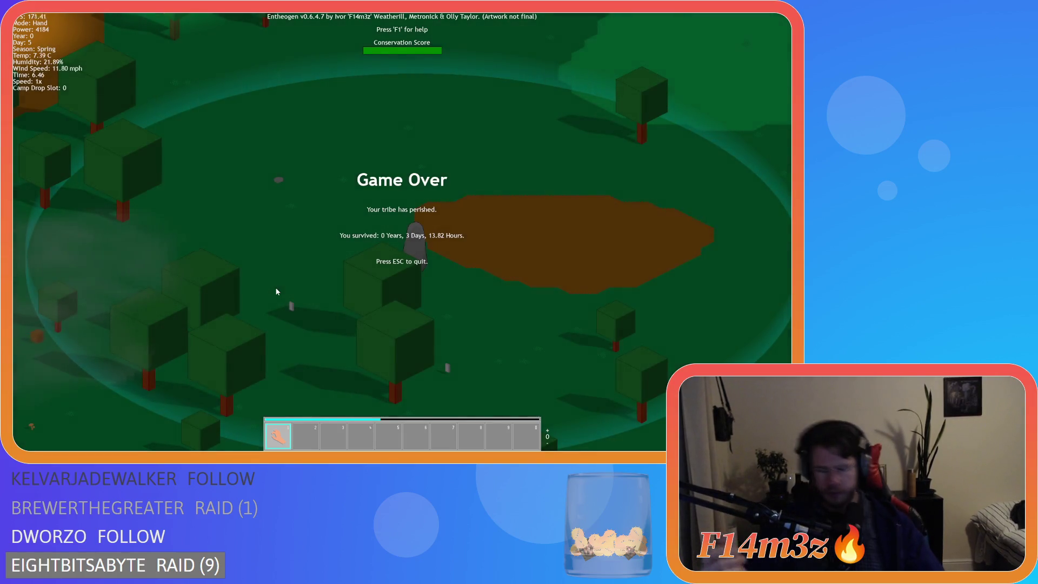
pyautogui.press('Escape')
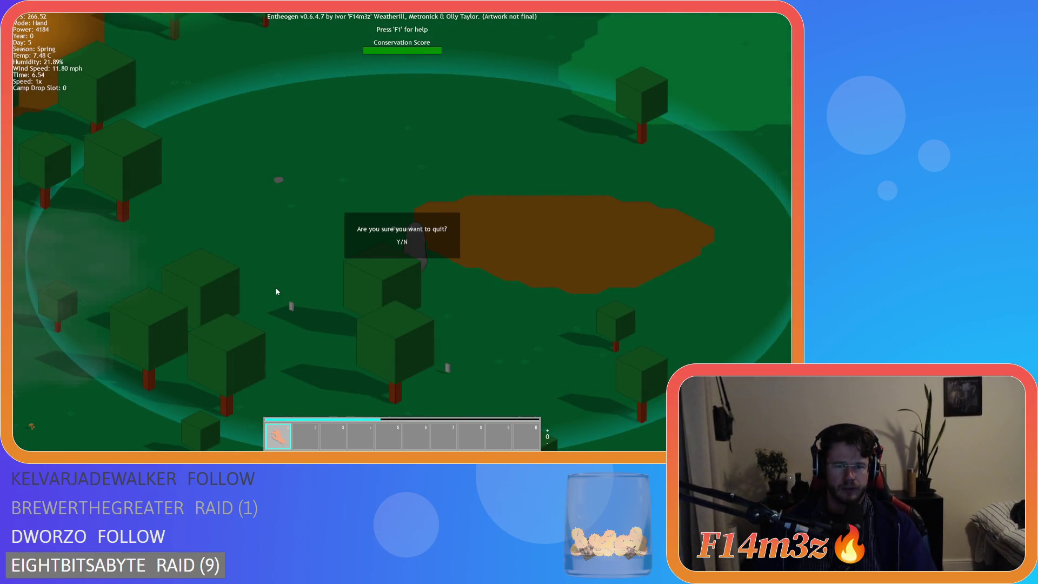
pyautogui.press('y')
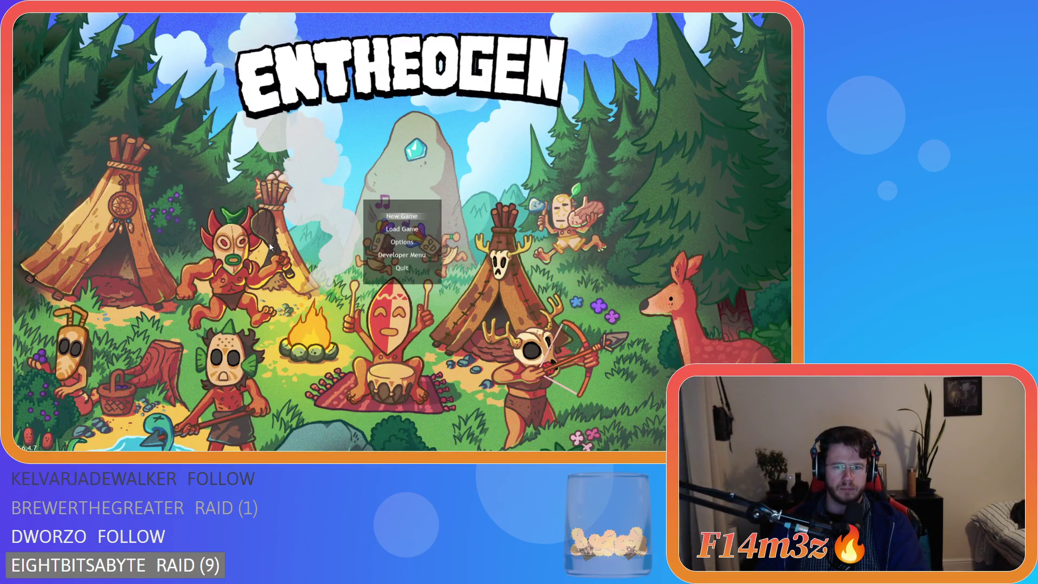
pyautogui.press('Down')
pyautogui.press('Return')
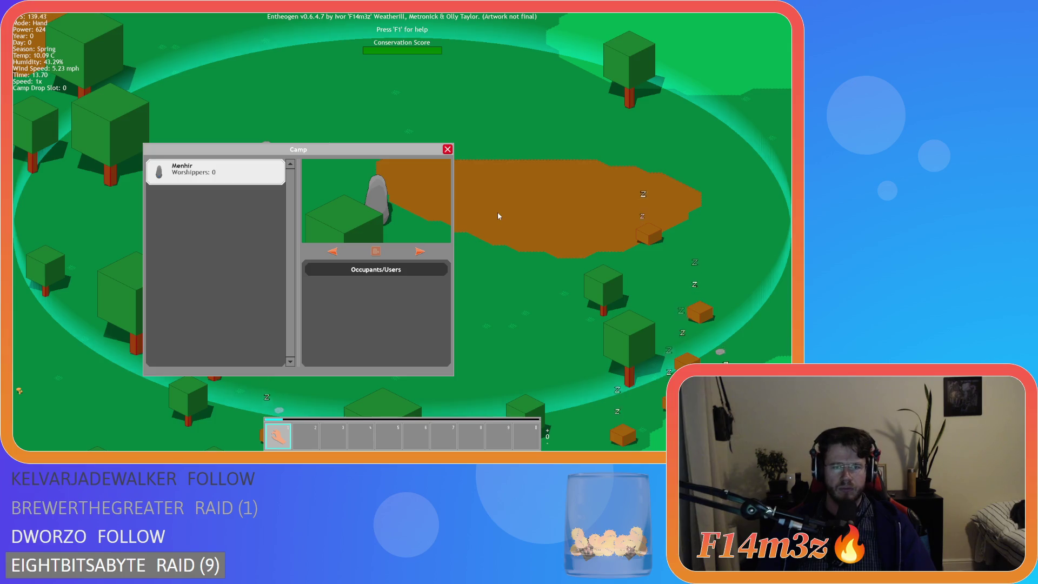
# Pan across the map and run the game at 8x briefly before returning to 1x.
pyautogui.press('w')
pyautogui.press('w')
pyautogui.press('w')
pyautogui.press('w')
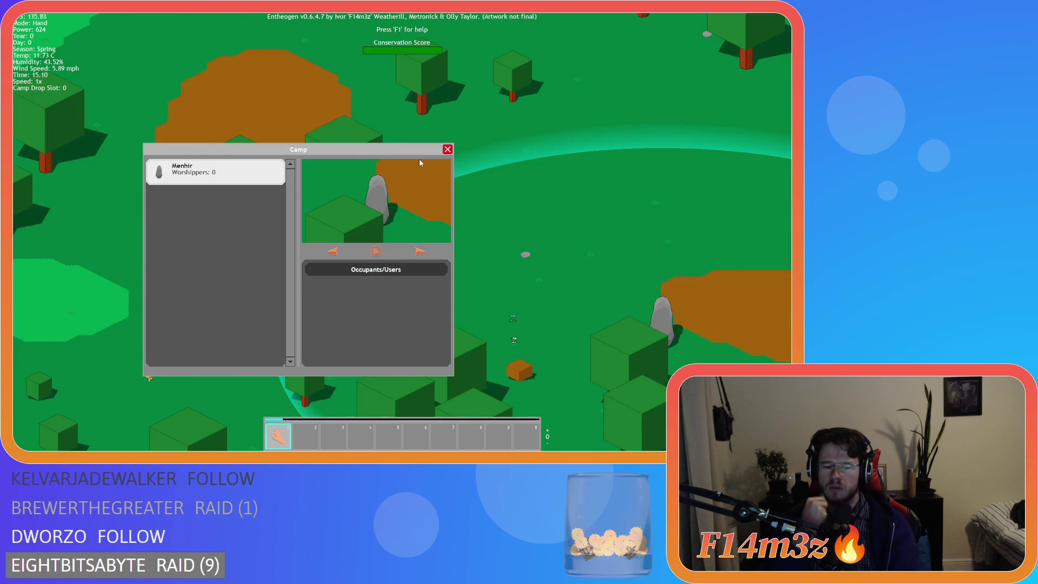
pyautogui.press('+')
pyautogui.press('+')
pyautogui.press('+')
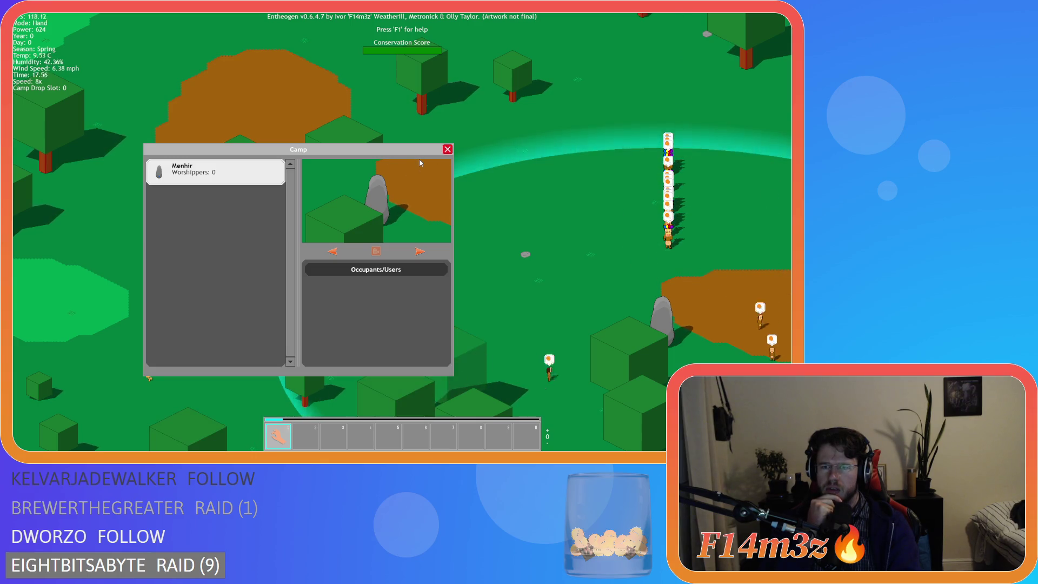
pyautogui.press('-')
pyautogui.press('-')
pyautogui.press('-')
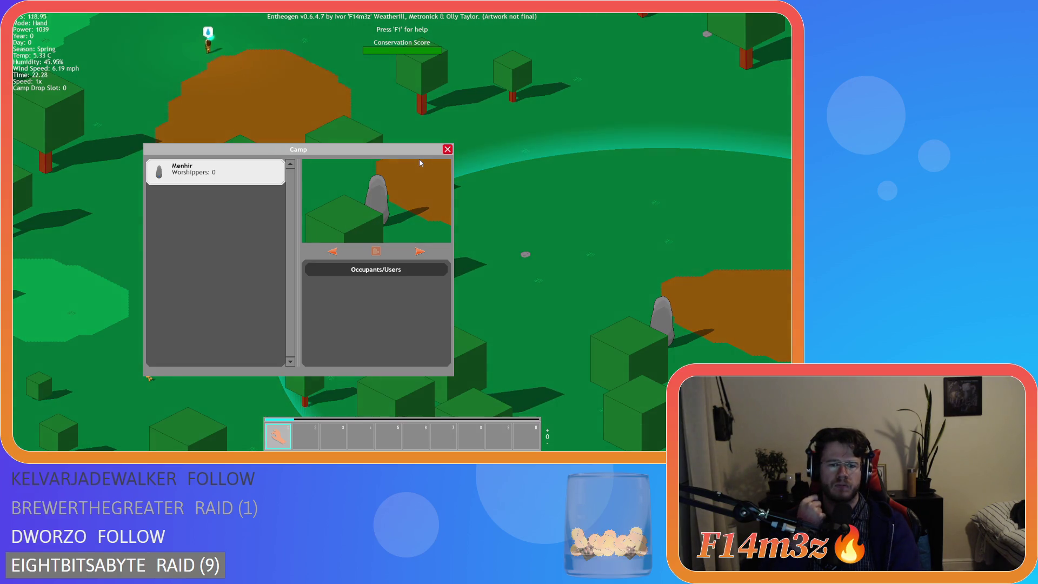
# Run at 8x into night, return to 1x, then quit back to sc_windowCamp line 165.
pyautogui.press('+')
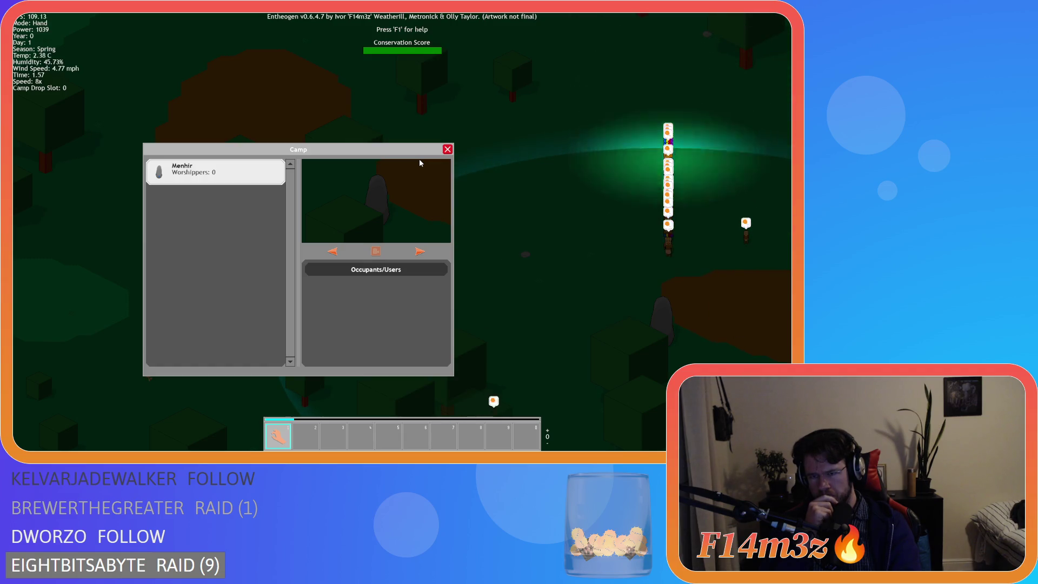
pyautogui.press('-')
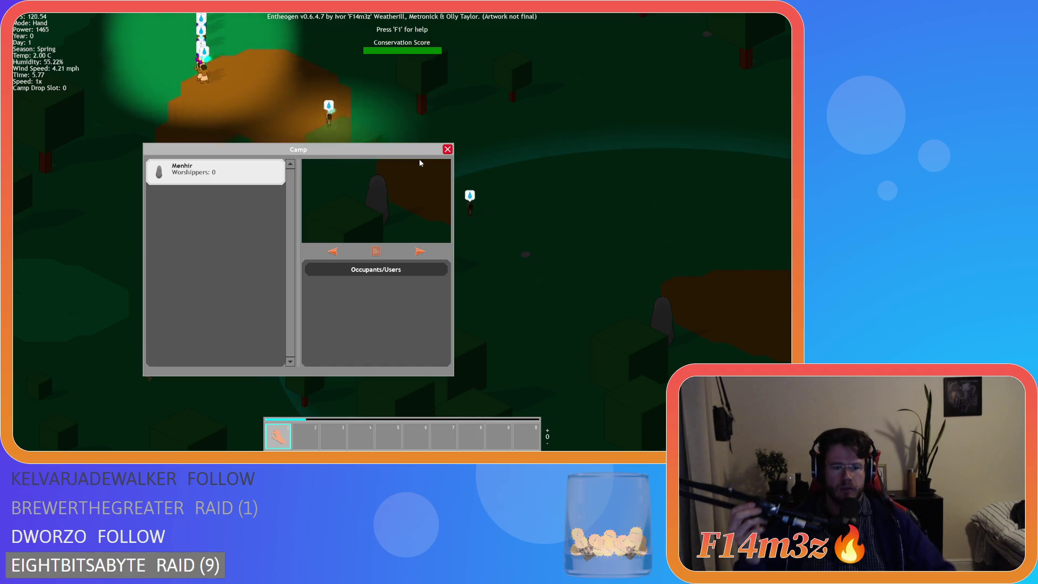
pyautogui.press('Escape')
pyautogui.press('Escape')
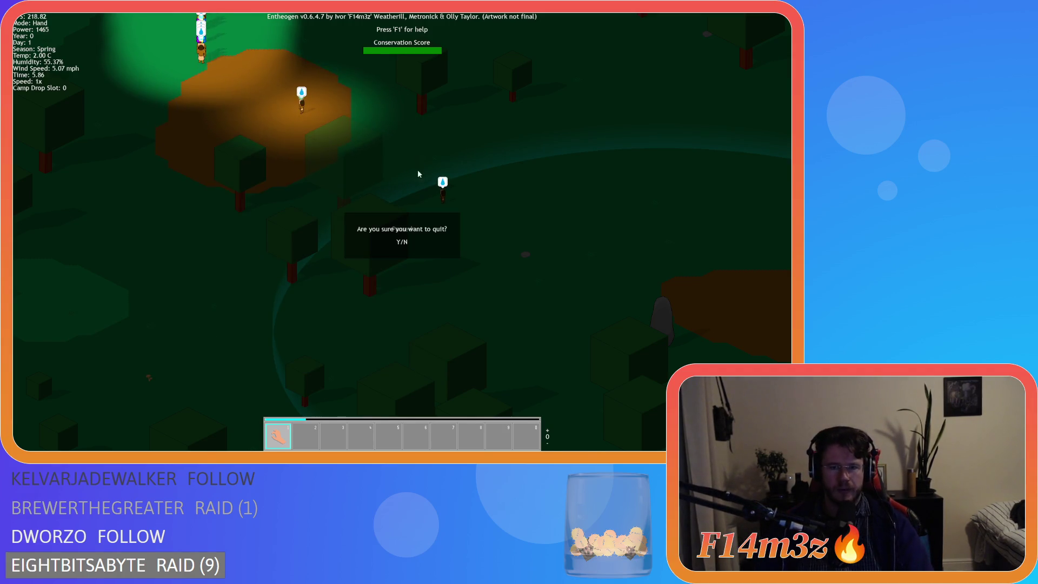
pyautogui.press('y')
pyautogui.click(258, 234)
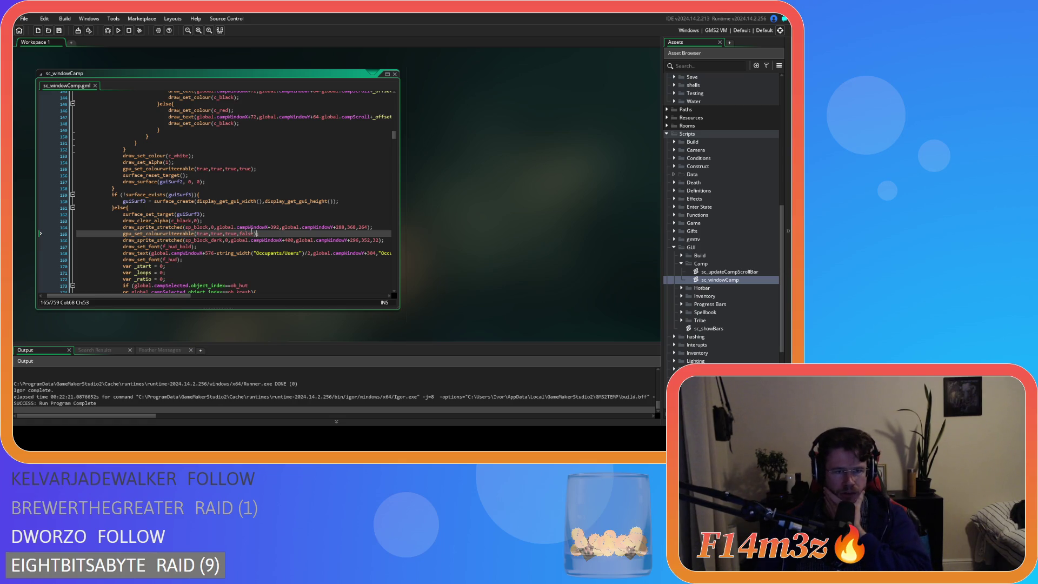
# Review sc_windowCamp's surface-drawing code higher up and rebuild Entheogen with F5.
pyautogui.scroll(15, 253, 216)
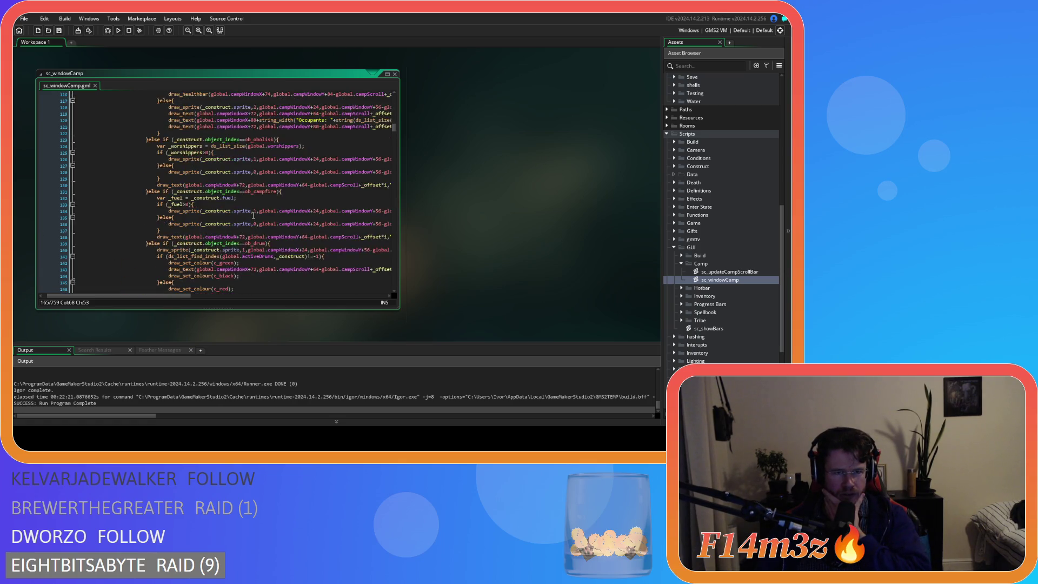
pyautogui.scroll(8, 254, 216)
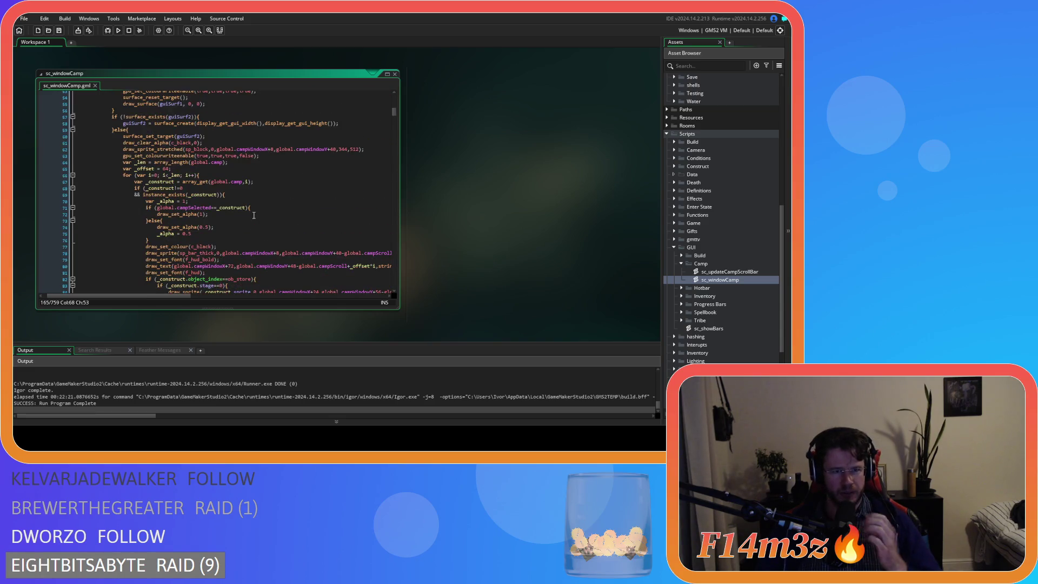
pyautogui.scroll(2, 254, 215)
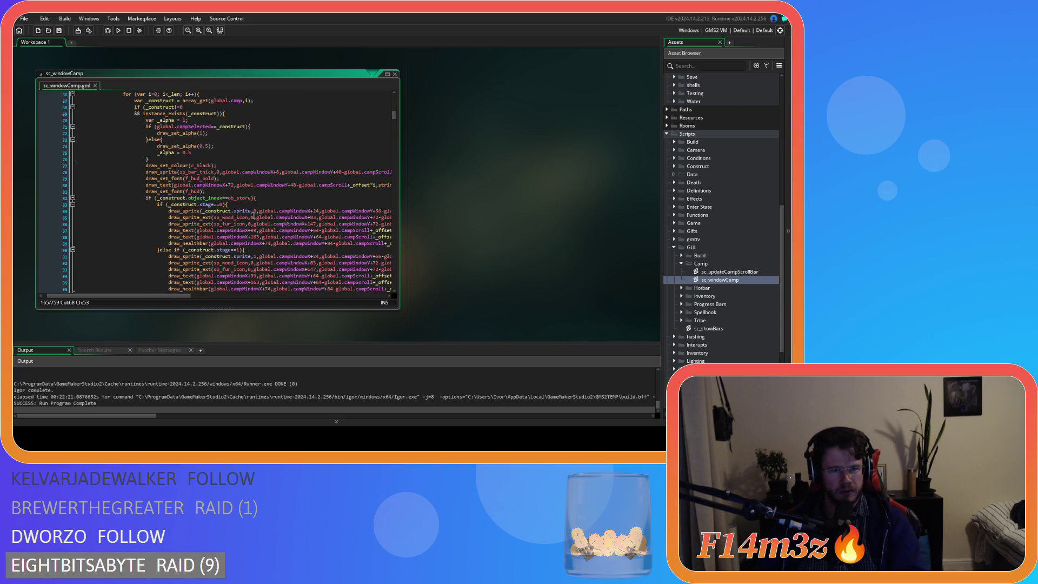
pyautogui.scroll(3, 253, 216)
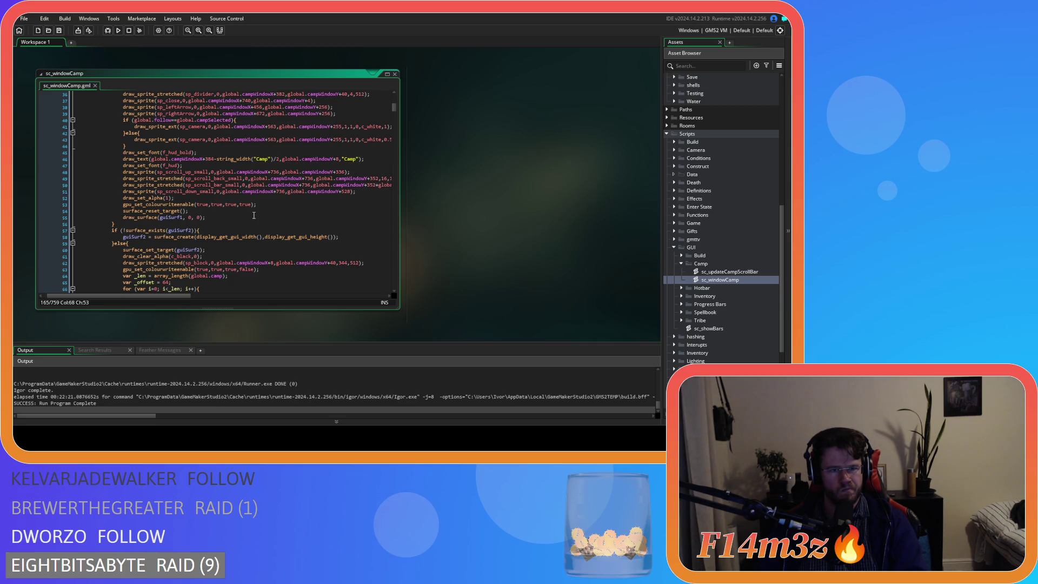
pyautogui.scroll(5, 253, 216)
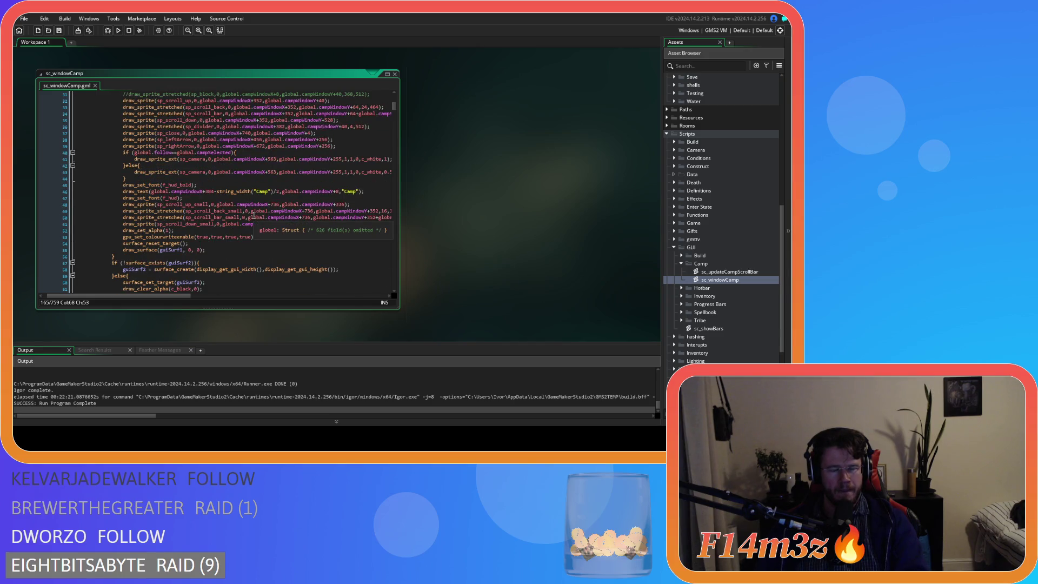
pyautogui.press('F5')
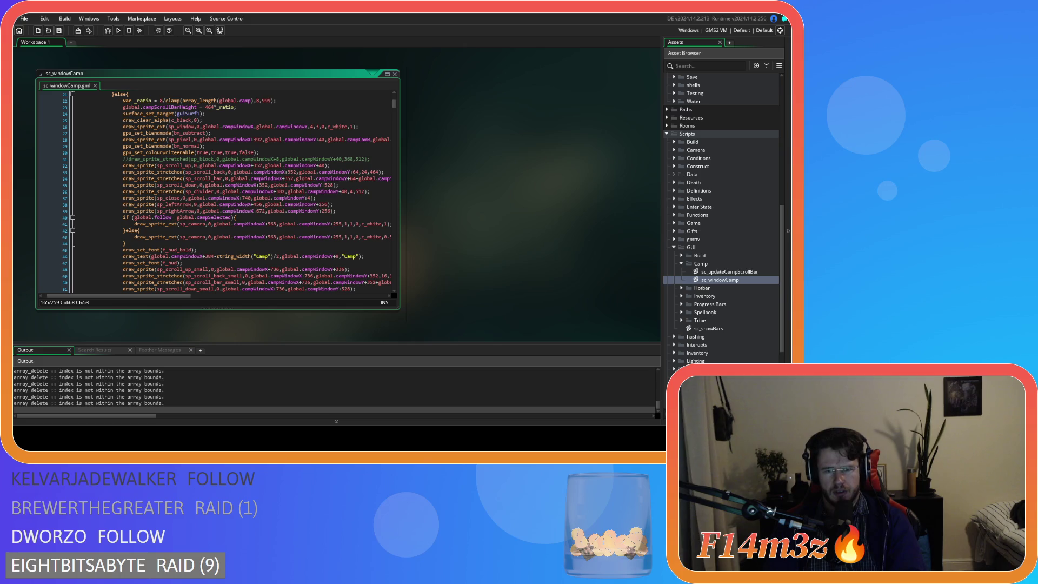
pyautogui.hotkey('alt', 'Tab')
# Quit the Entheogen test run and return to the sc_windowCamp code.
pyautogui.press('Escape')
pyautogui.press('Escape')
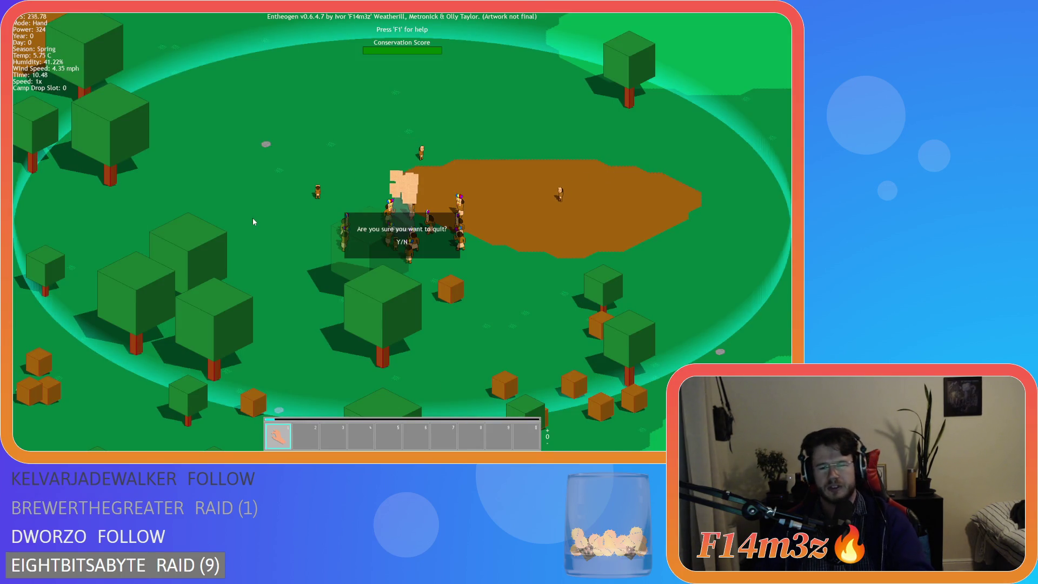
pyautogui.press('y')
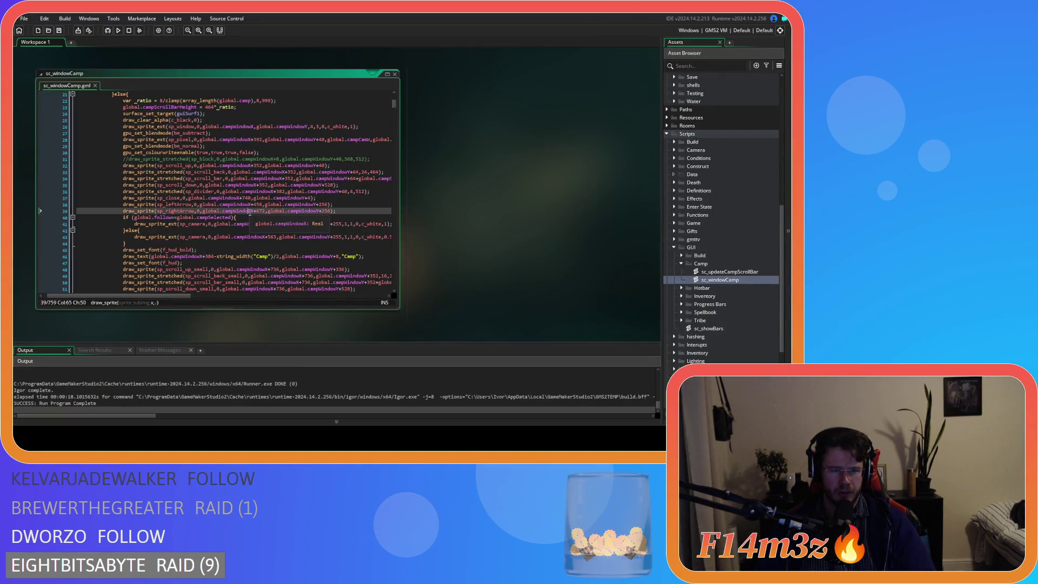
pyautogui.scroll(-20, 248, 210)
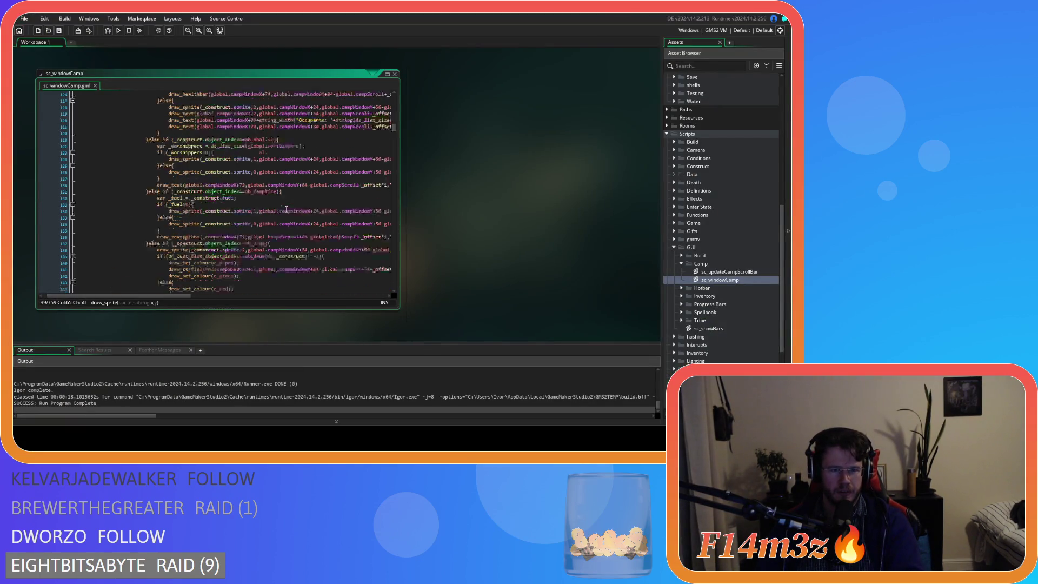
pyautogui.scroll(-3, 287, 211)
pyautogui.scroll(10, 282, 209)
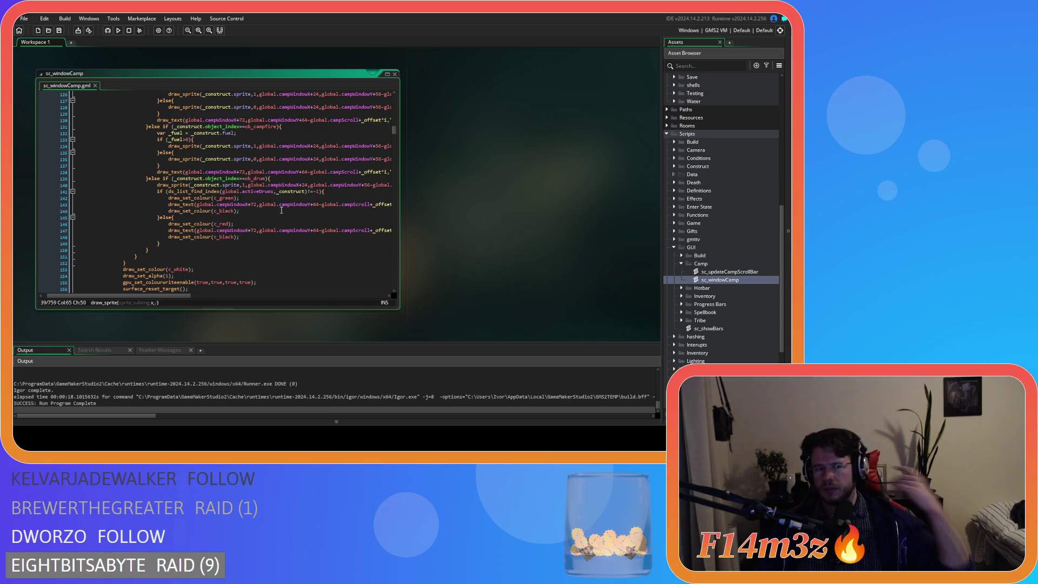
pyautogui.scroll(15, 281, 210)
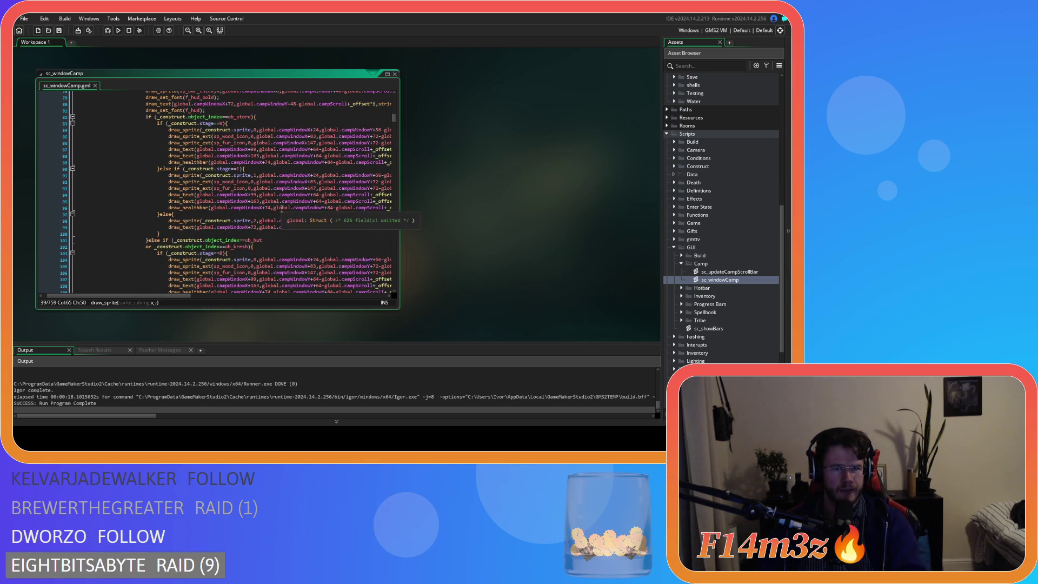
pyautogui.scroll(13, 281, 208)
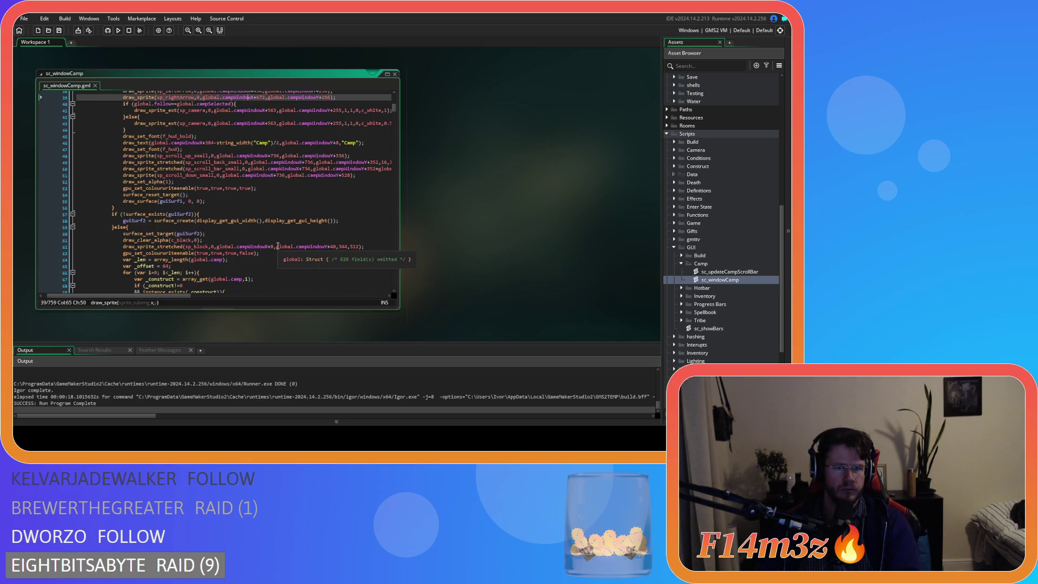
# Put the caret on line 51, near the Camp title and scroll-bar sprite drawing.
pyautogui.click(250, 175)
pyautogui.scroll(2, 269, 235)
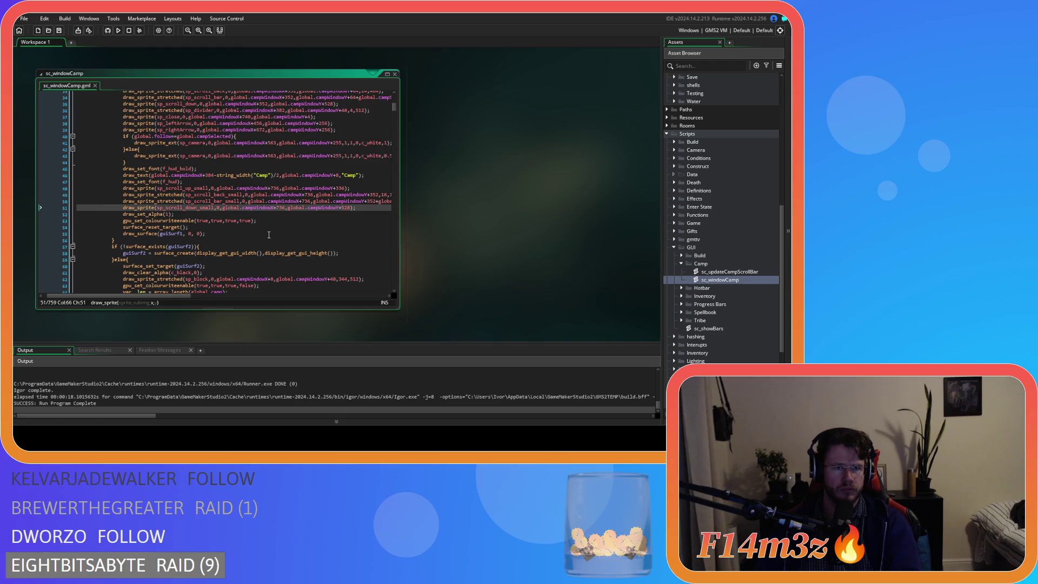
pyautogui.scroll(4, 268, 235)
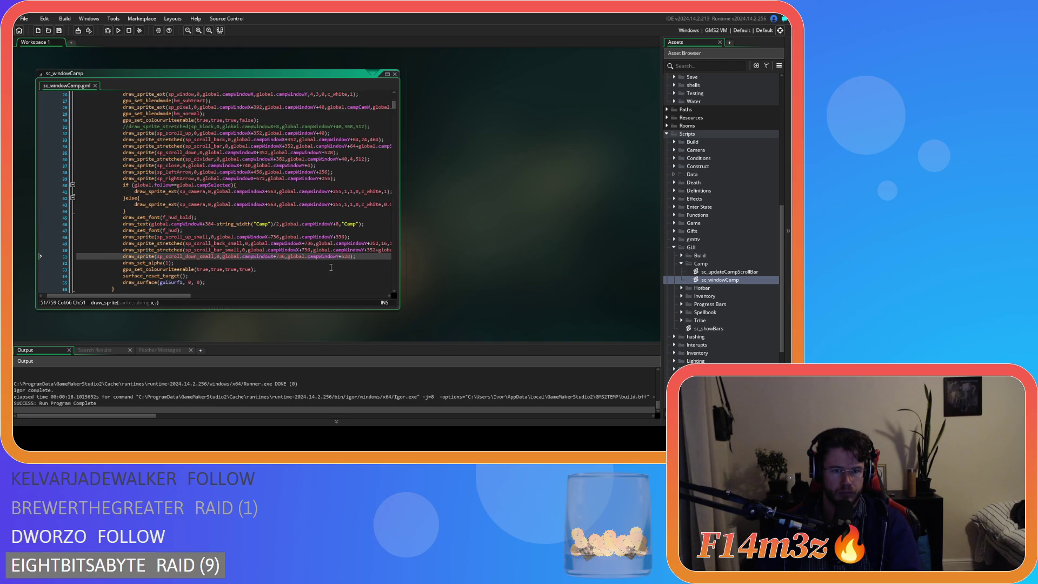
pyautogui.scroll(3, 330, 269)
pyautogui.scroll(1, 329, 268)
pyautogui.scroll(-7, 322, 264)
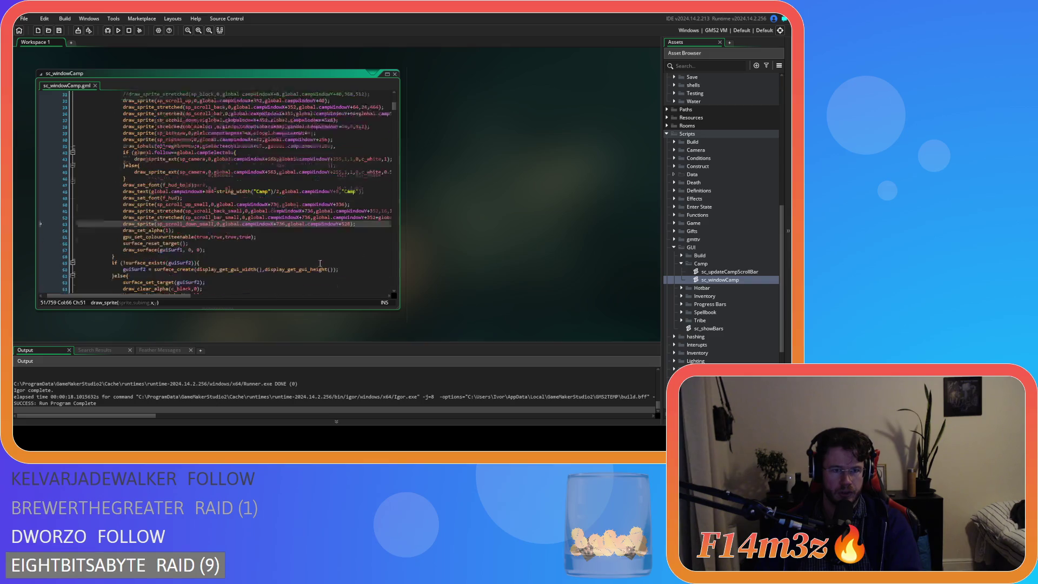
pyautogui.moveTo(157, 296)
pyautogui.mouseDown()
pyautogui.moveTo(190, 297)
pyautogui.moveTo(148, 297)
pyautogui.mouseUp()
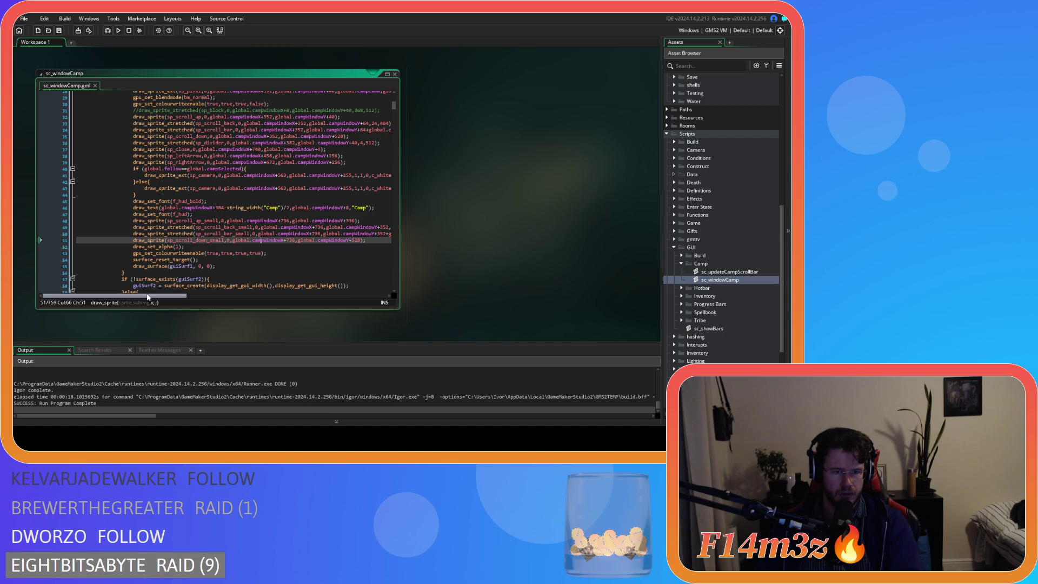
# Cut the four small scrollbar draw_sprite lines (48–51) from sc_windowCamp.
pyautogui.scroll(7, 189, 265)
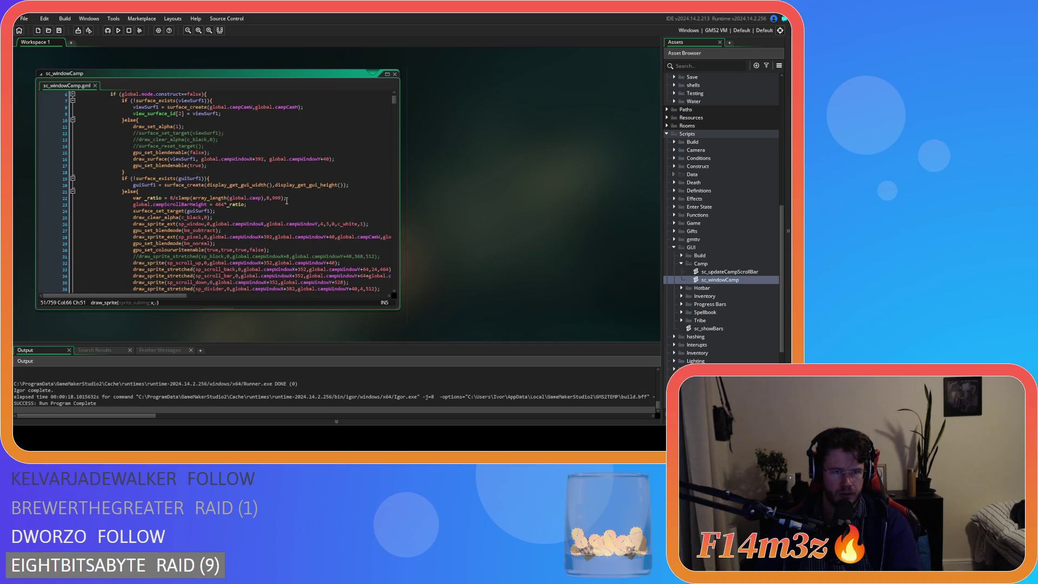
pyautogui.scroll(-7, 178, 210)
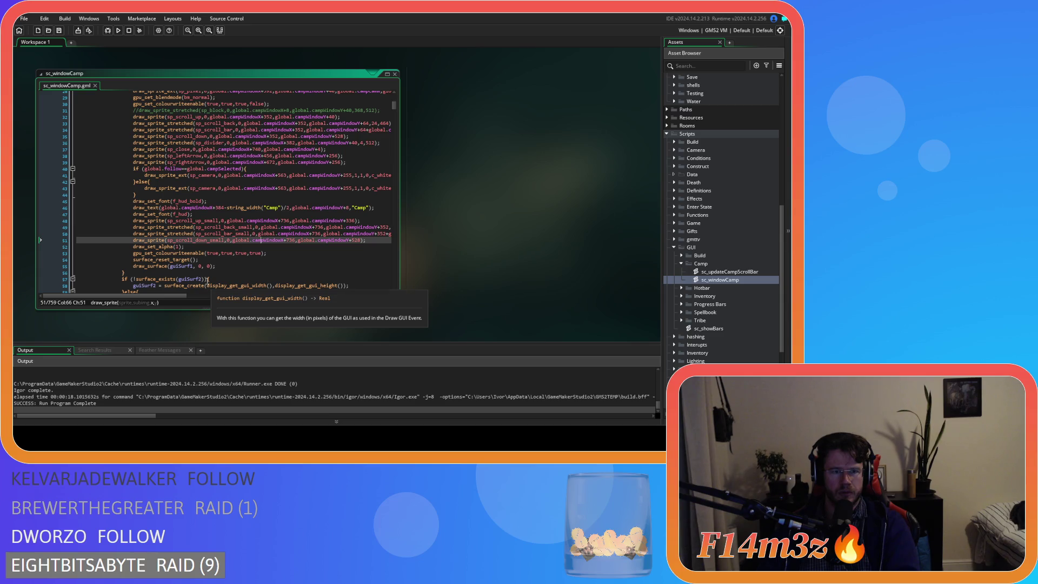
pyautogui.moveTo(162, 297)
pyautogui.mouseDown()
pyautogui.moveTo(248, 298)
pyautogui.moveTo(163, 299)
pyautogui.mouseUp()
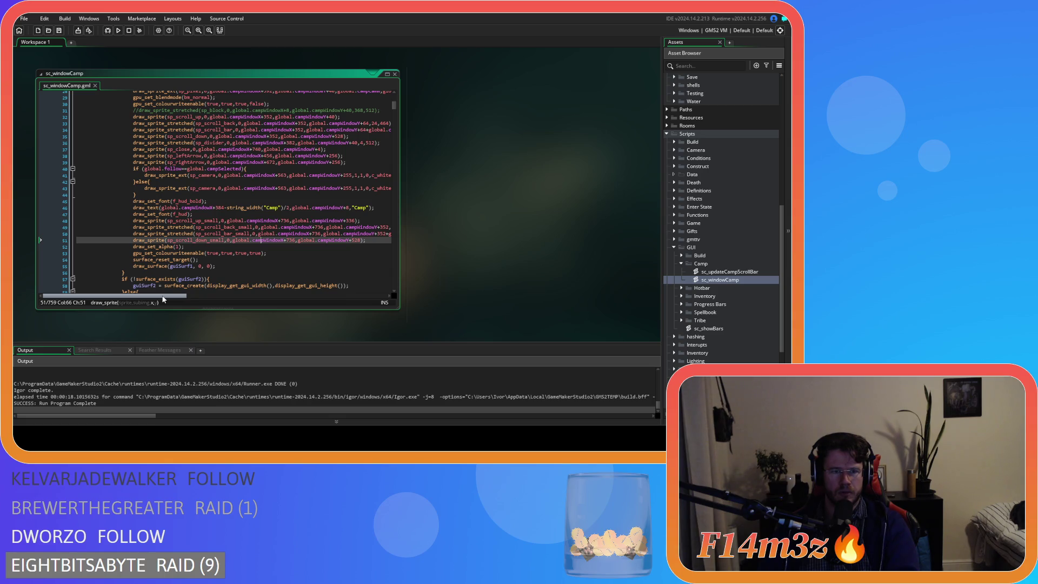
pyautogui.scroll(3, 173, 278)
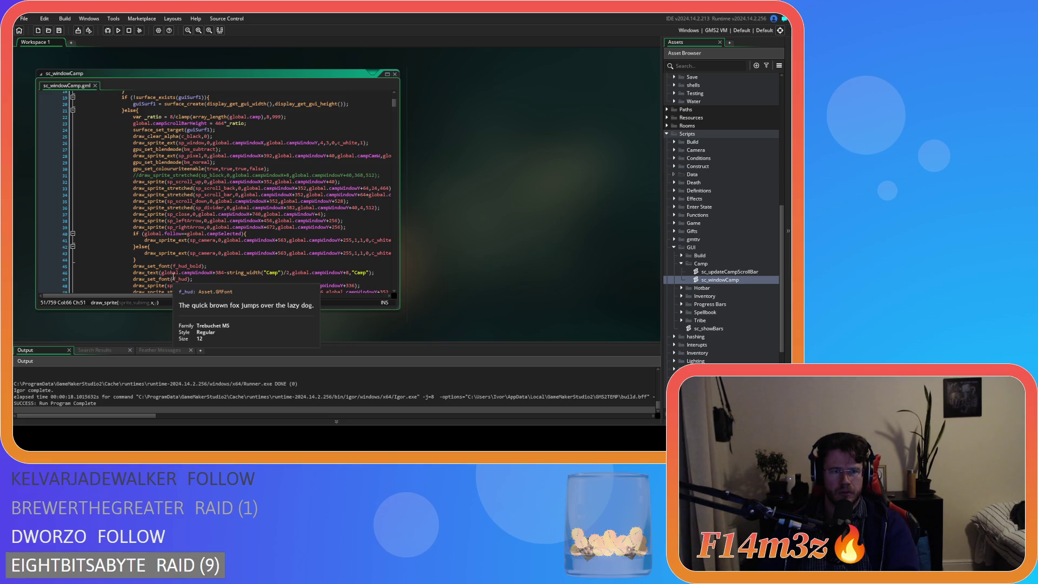
pyautogui.scroll(2, 172, 278)
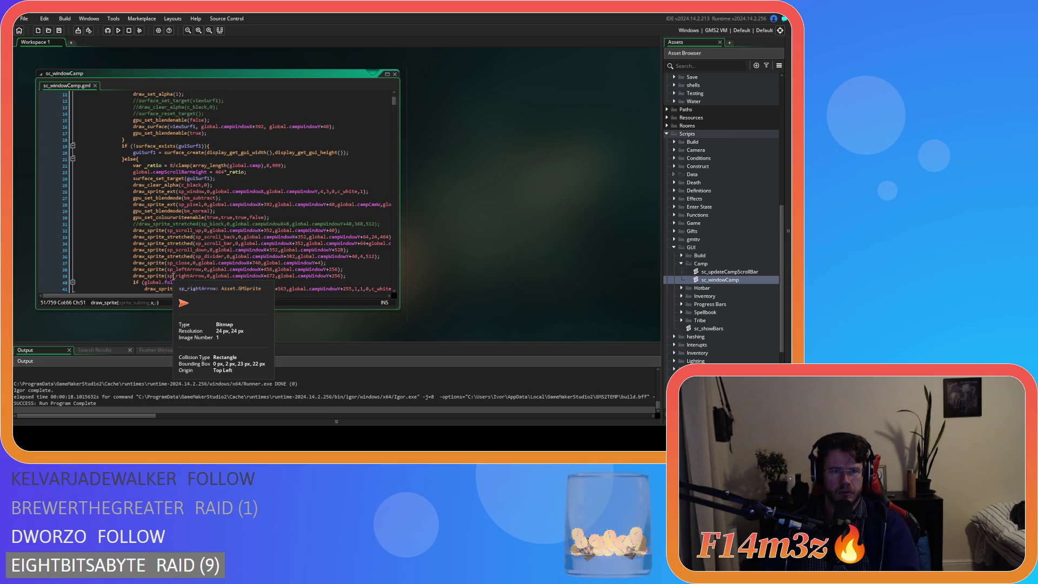
pyautogui.scroll(-5, 173, 277)
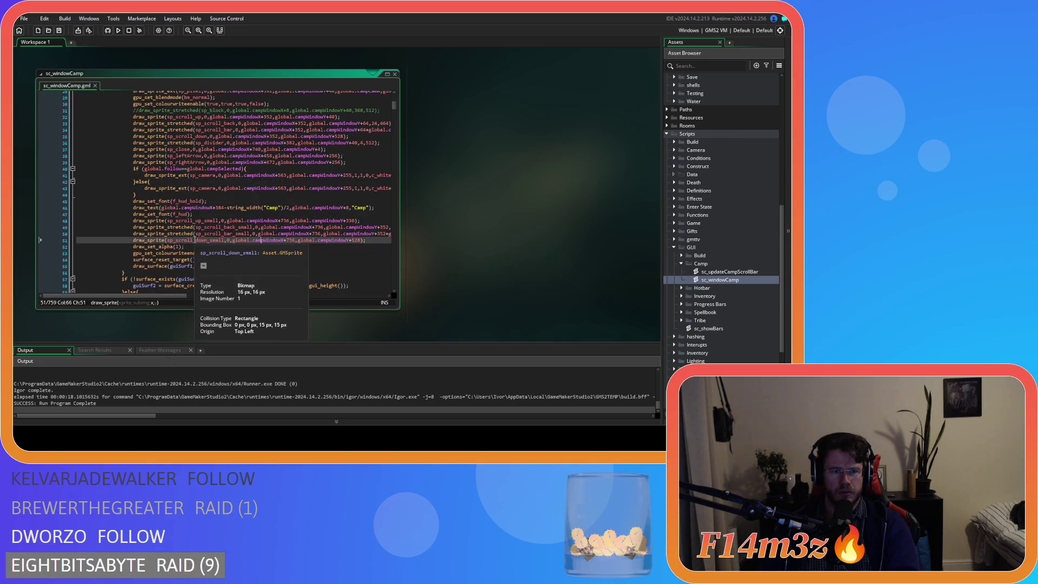
pyautogui.hscroll(3, 177, 297)
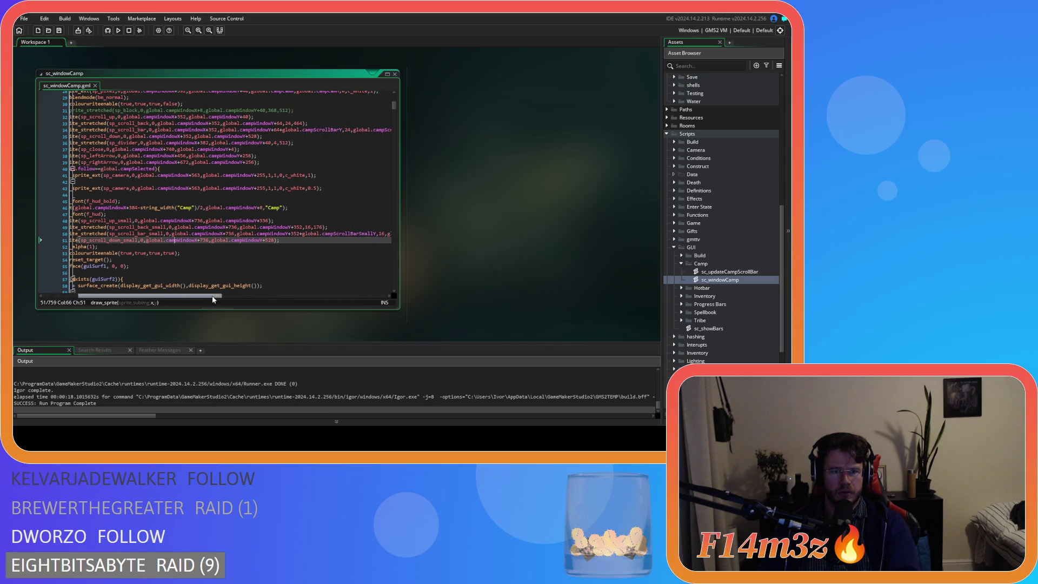
pyautogui.moveTo(265, 240)
pyautogui.mouseDown()
pyautogui.moveTo(76, 230)
pyautogui.moveTo(133, 225)
pyautogui.mouseUp()
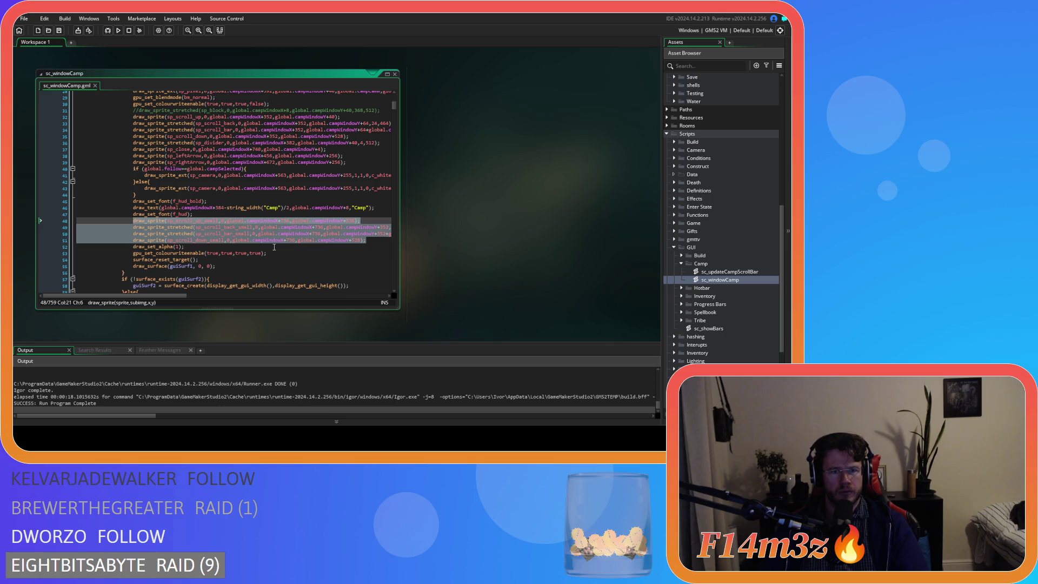
pyautogui.press('BackSpace')
pyautogui.press('BackSpace')
pyautogui.press('BackSpace')
# Paste the scrollbar lines after the occupants loop near line 255, save, and rebuild.
pyautogui.scroll(-7, 218, 232)
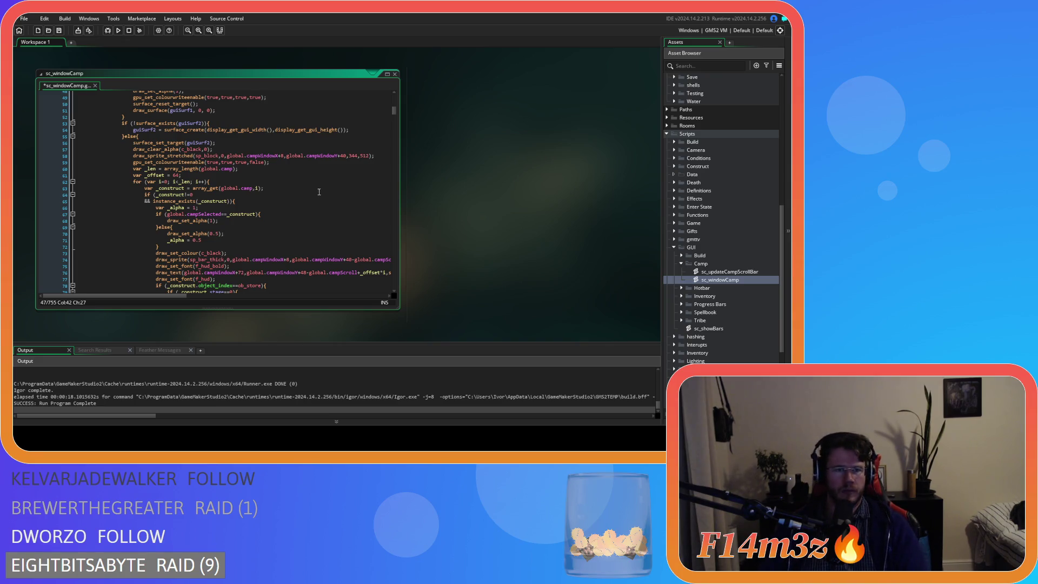
pyautogui.scroll(-20, 318, 196)
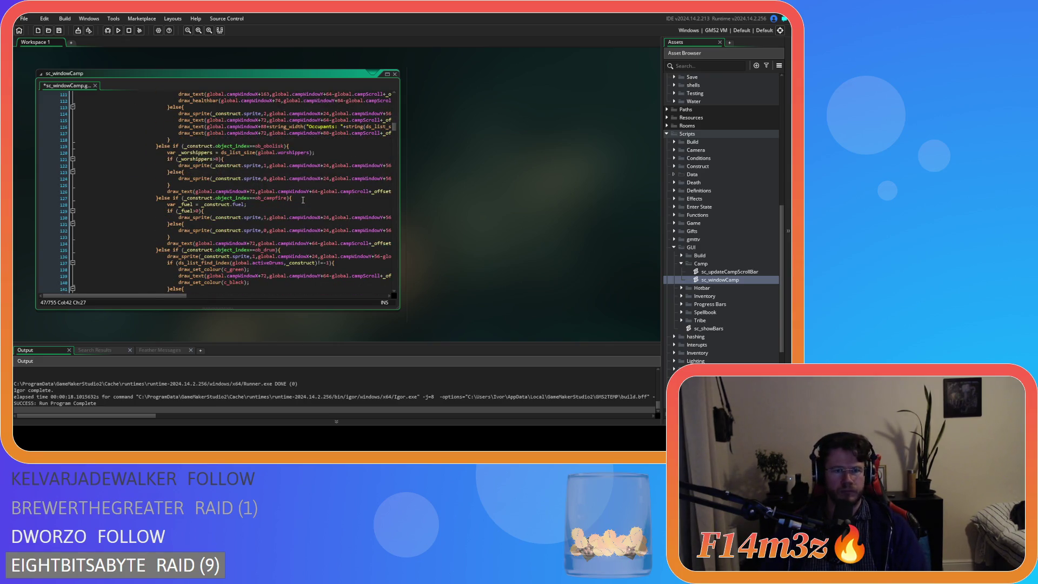
pyautogui.scroll(-13, 302, 200)
pyautogui.scroll(-5, 303, 200)
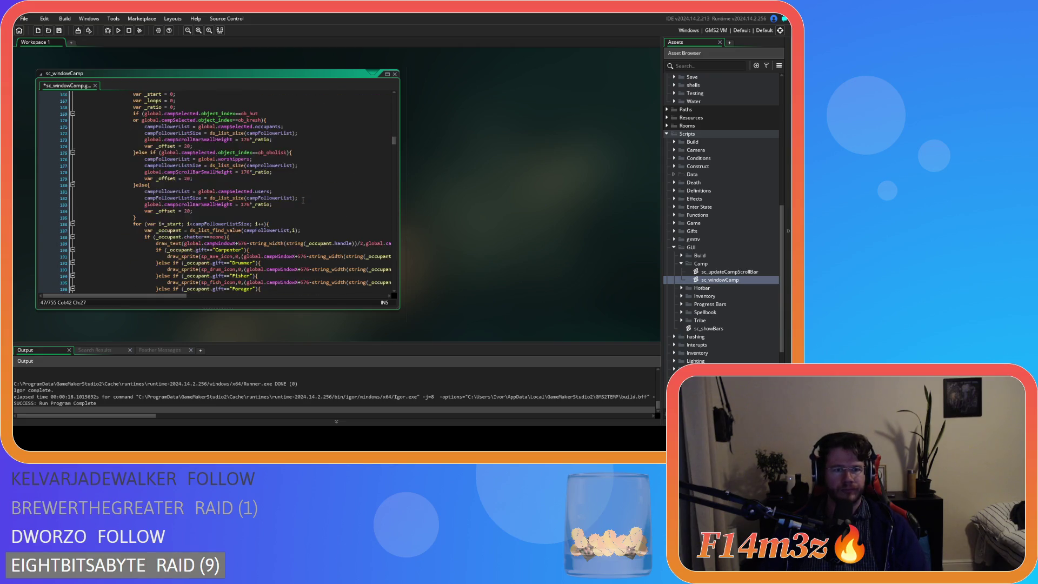
pyautogui.scroll(-17, 303, 200)
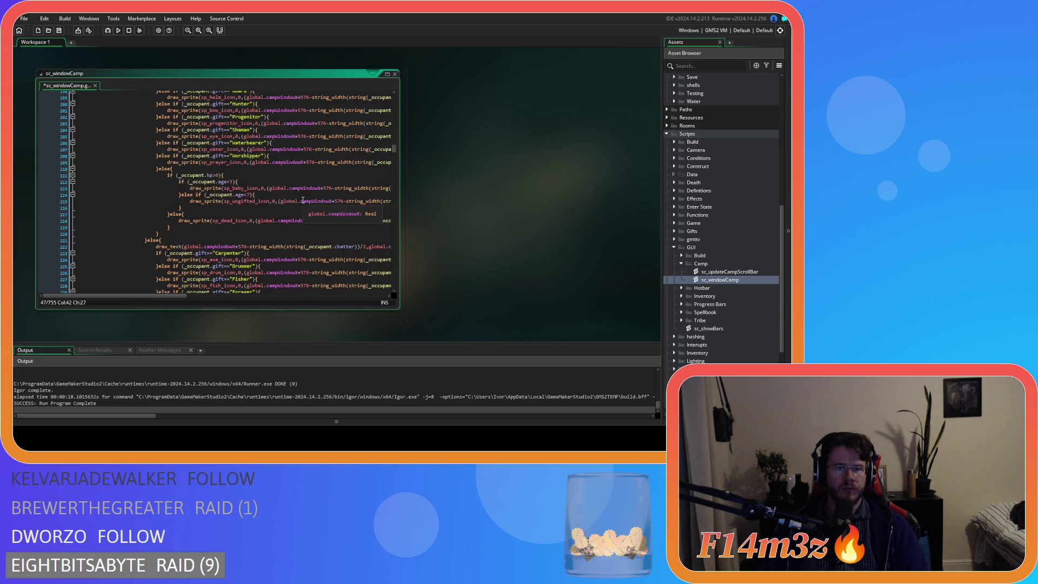
pyautogui.scroll(-9, 303, 200)
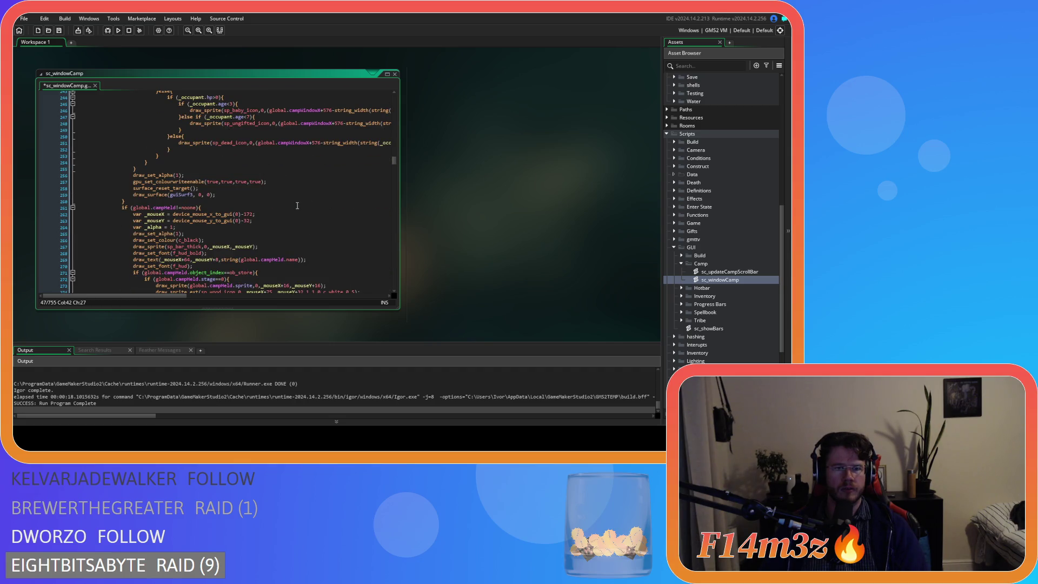
pyautogui.scroll(5, 296, 206)
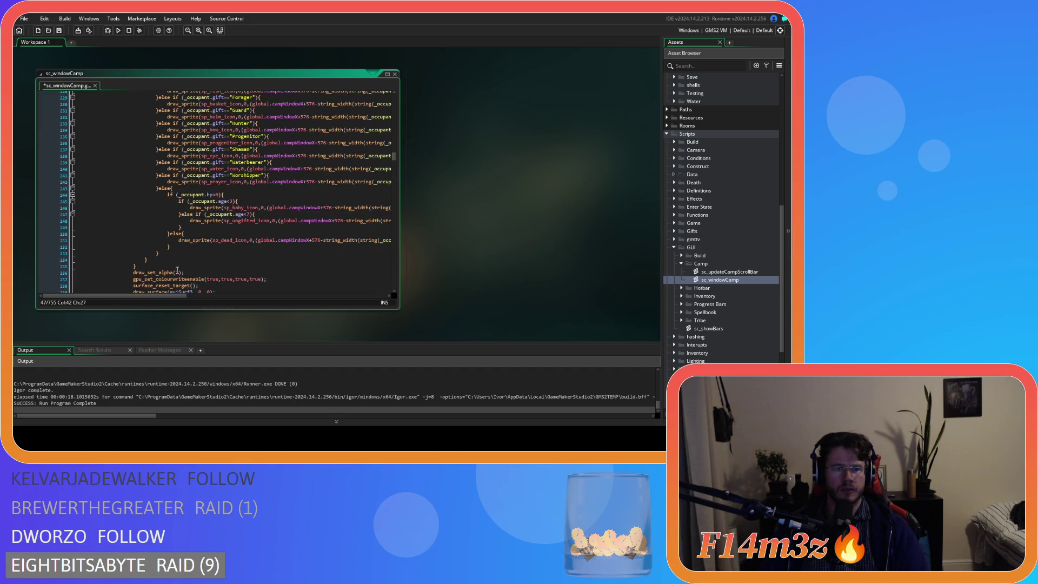
pyautogui.click(208, 267)
pyautogui.hotkey('ctrl', 'v')
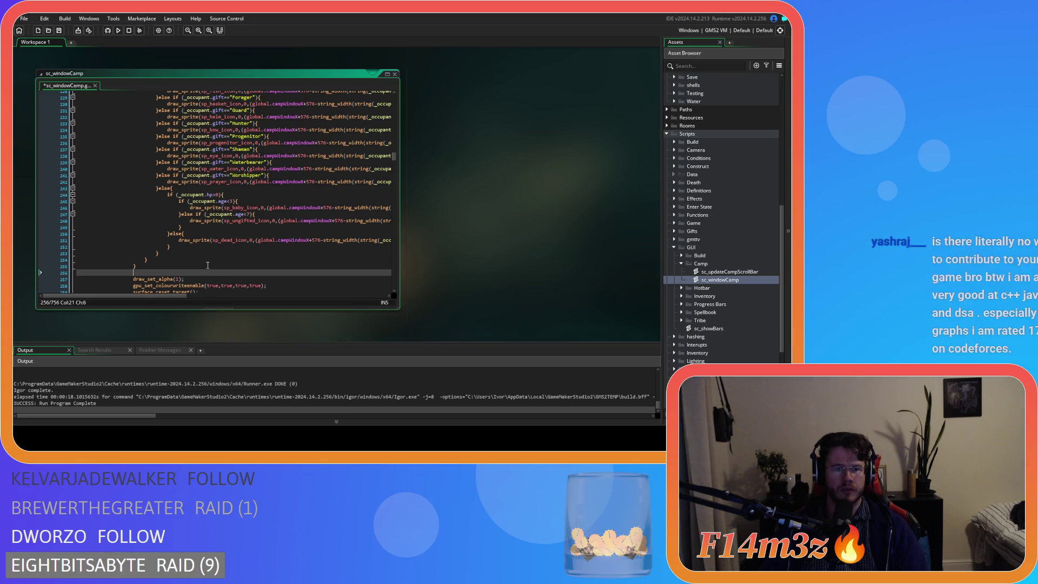
pyautogui.hotkey('ctrl', 's')
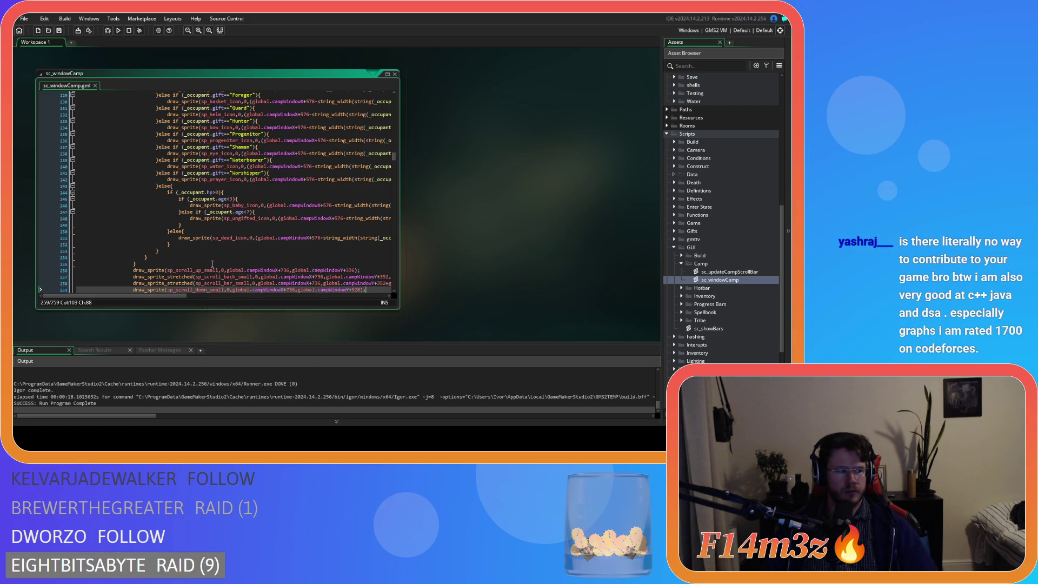
pyautogui.press('F5')
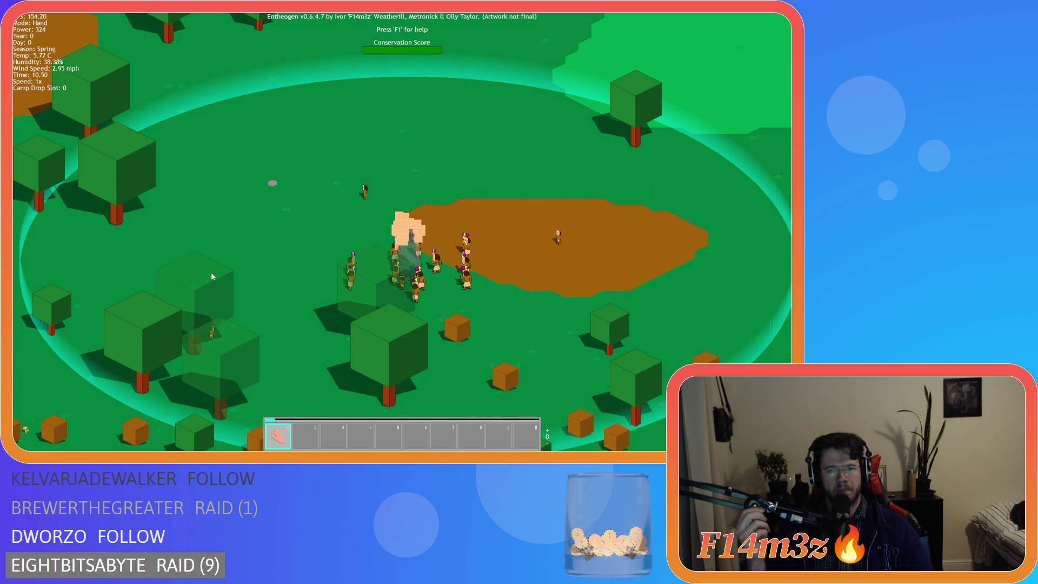
# Open the Menhir's Camp window with the C hotkey, showing 0 worshippers.
pyautogui.press('c')
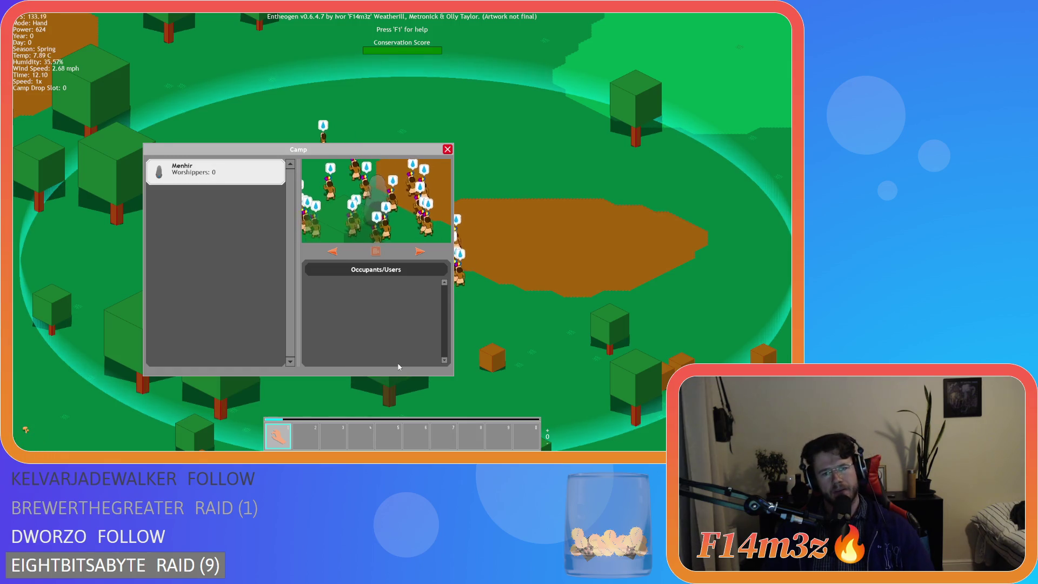
# Switch between 8x, 4x and 1x speed until the Menhir reaches 20 worshippers, then close Camp and prompt quit.
pyautogui.press('+')
pyautogui.press('+')
pyautogui.press('+')
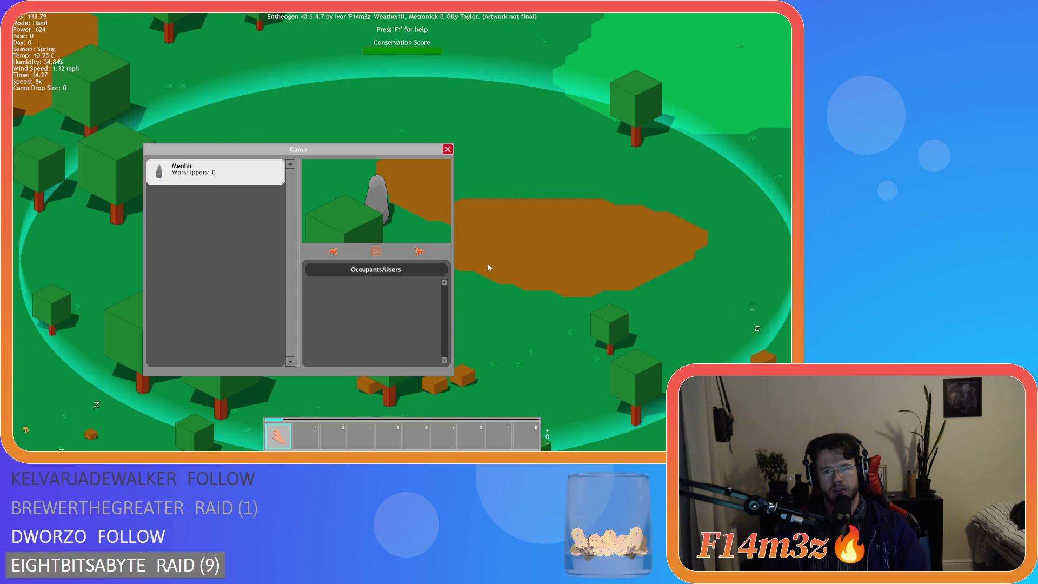
pyautogui.press('-')
pyautogui.press('-')
pyautogui.press('-')
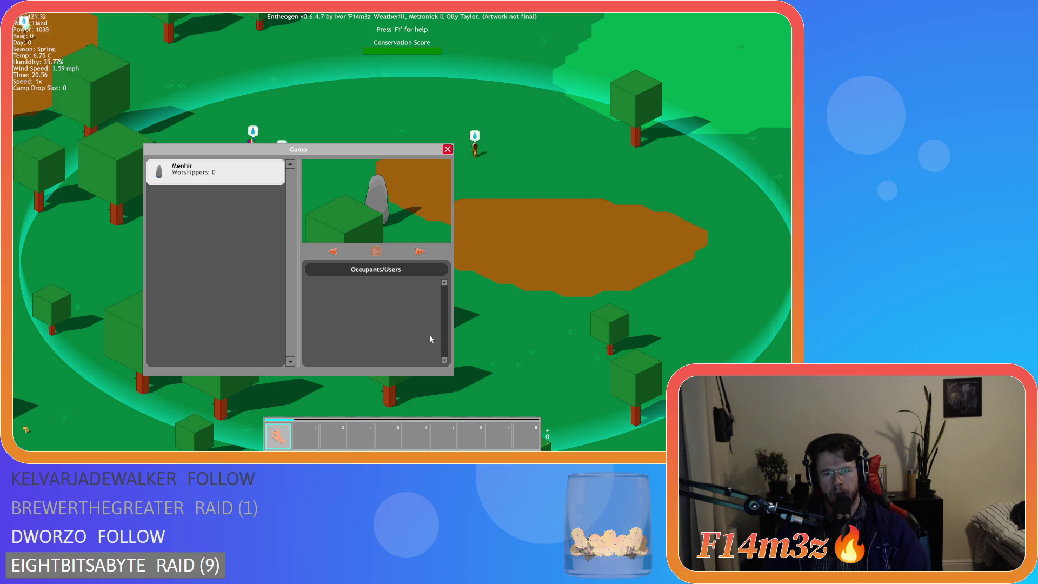
pyautogui.press('+')
pyautogui.press('+')
pyautogui.press('+')
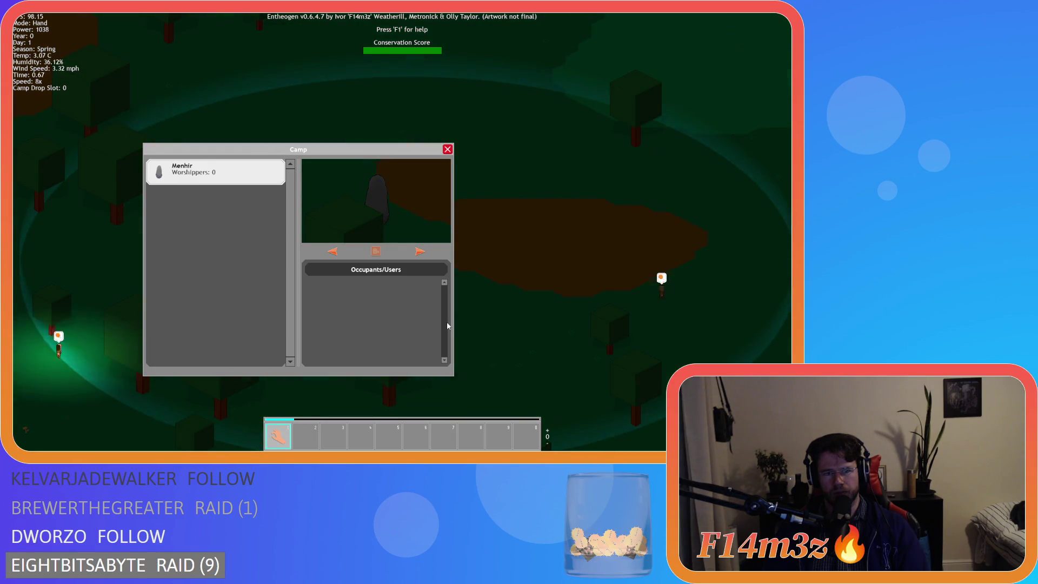
pyautogui.press('-')
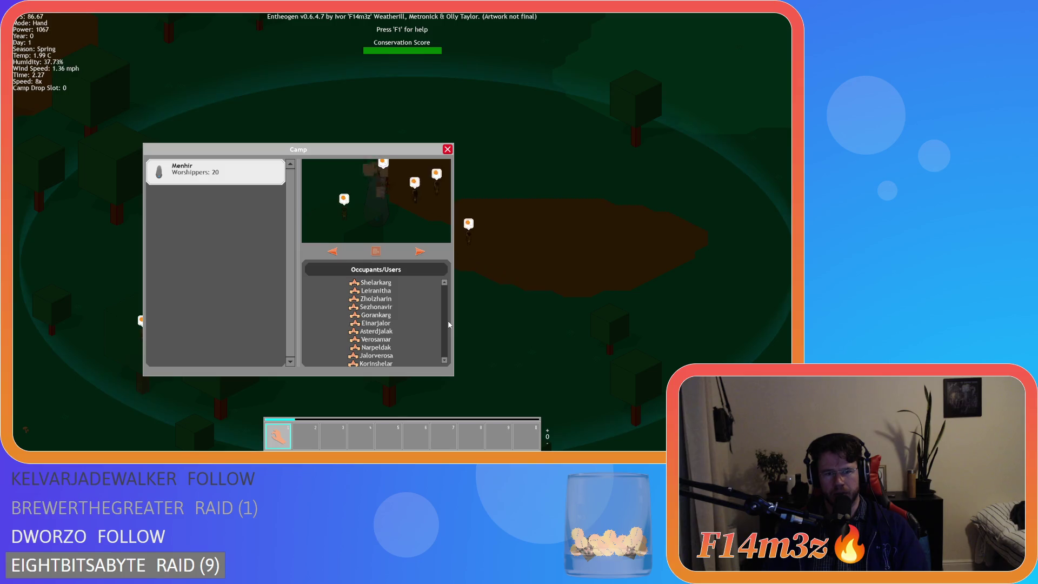
pyautogui.press('-')
pyautogui.press('-')
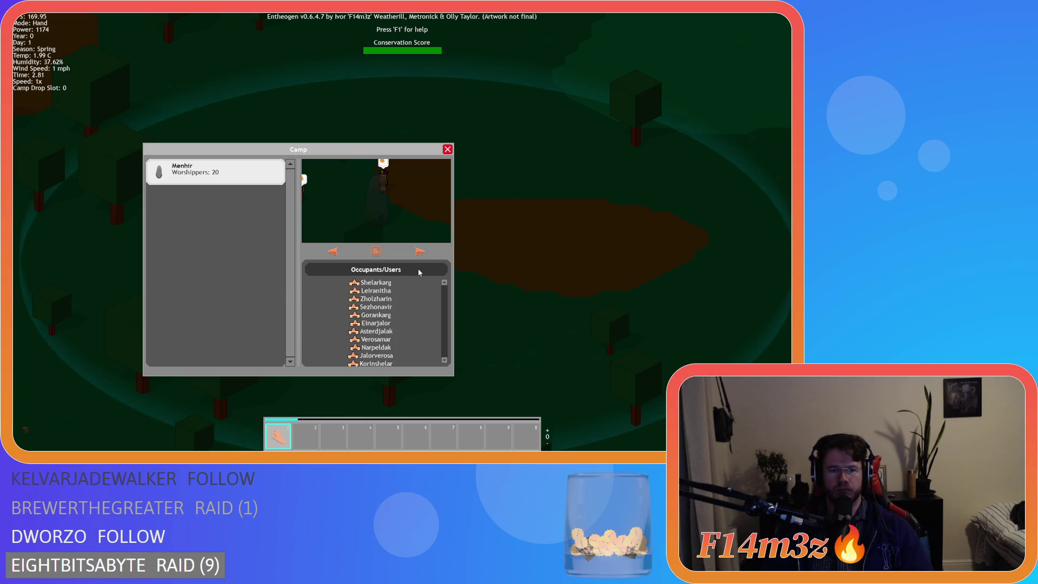
pyautogui.press('Escape')
pyautogui.press('Escape')
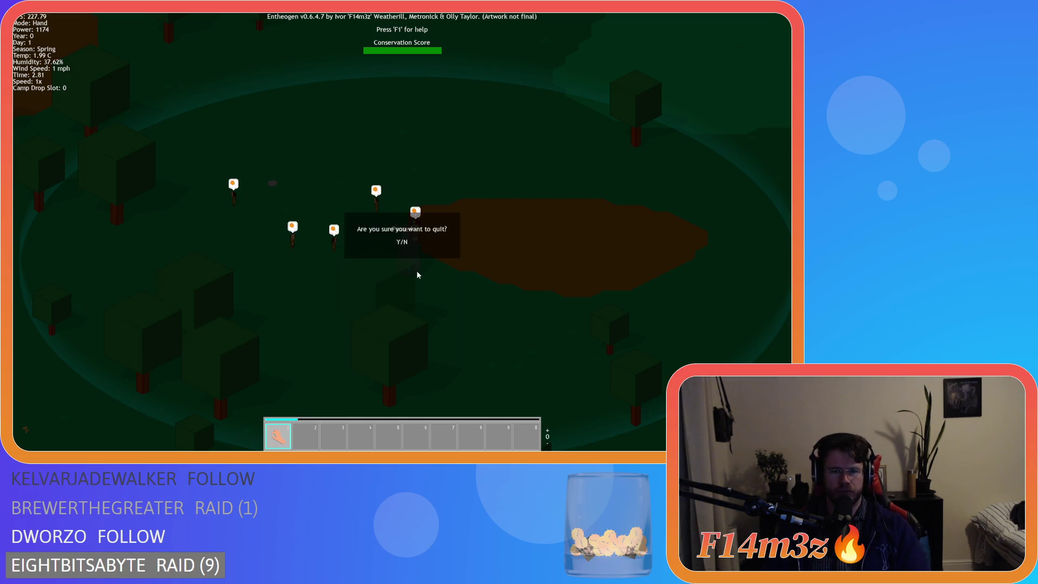
# Confirm the quit prompt with Enter to close the game.
pyautogui.press('Return')
pyautogui.press('Escape')
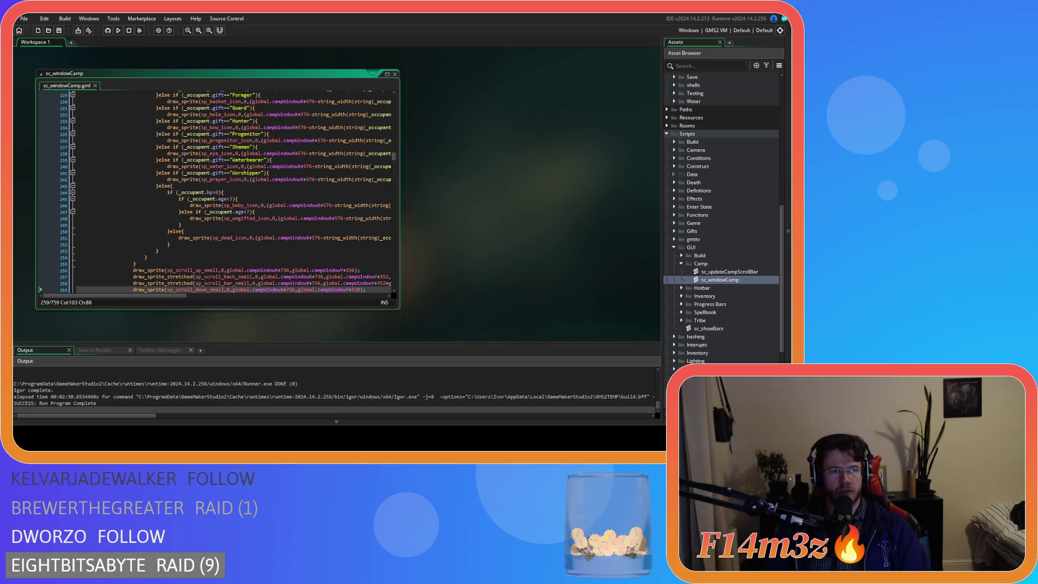
pyautogui.scroll(15, 244, 278)
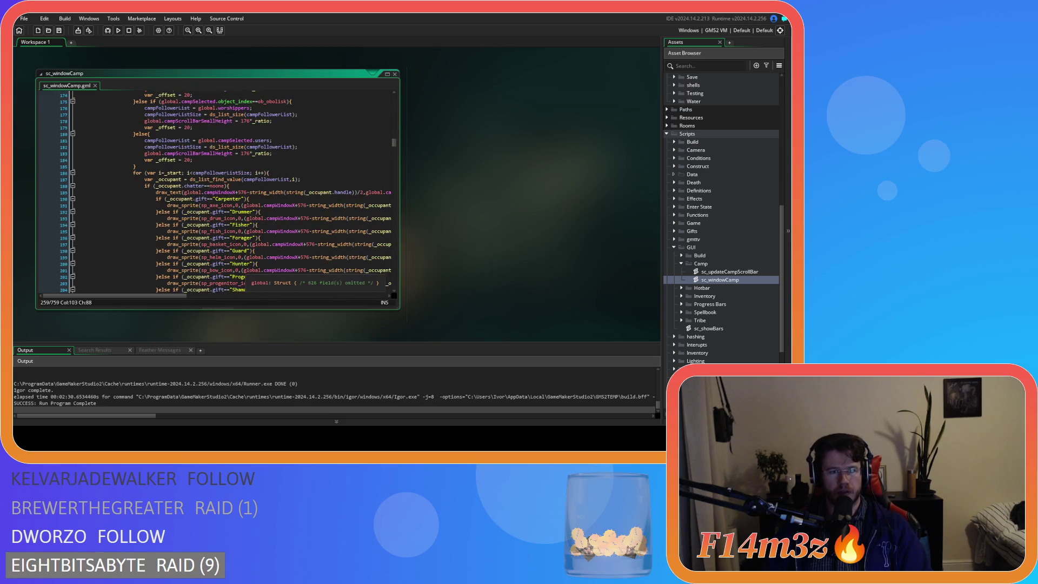
pyautogui.scroll(4, 243, 278)
pyautogui.scroll(-9, 231, 191)
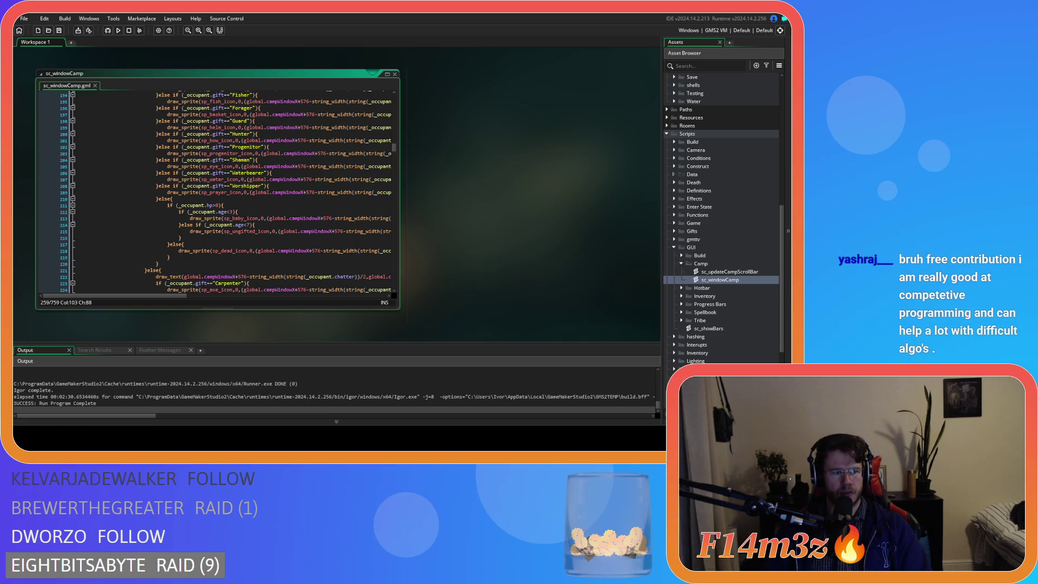
pyautogui.scroll(10, 231, 191)
pyautogui.scroll(-5, 231, 192)
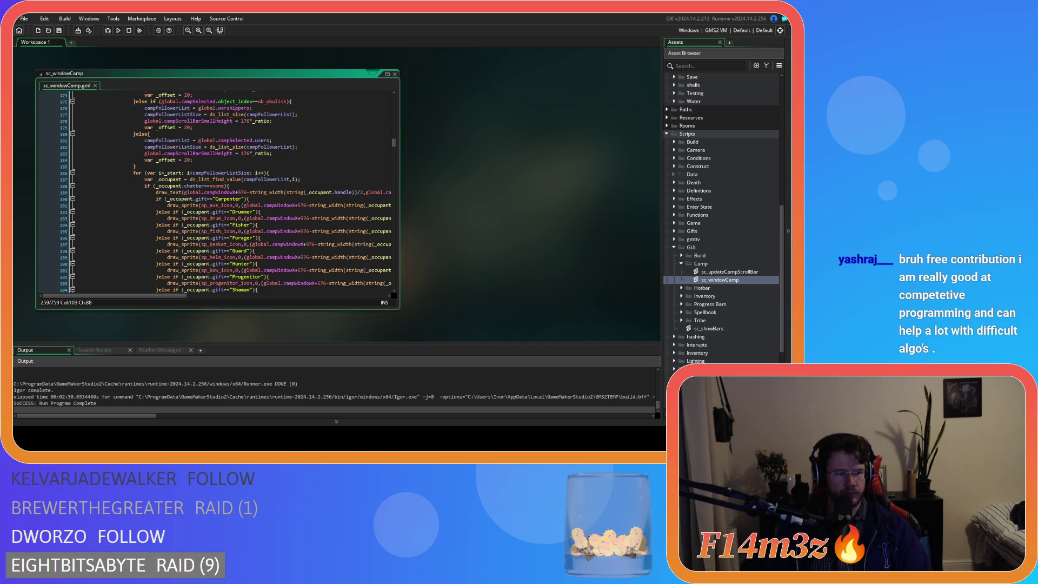
pyautogui.click(227, 243)
pyautogui.scroll(-15, 242, 259)
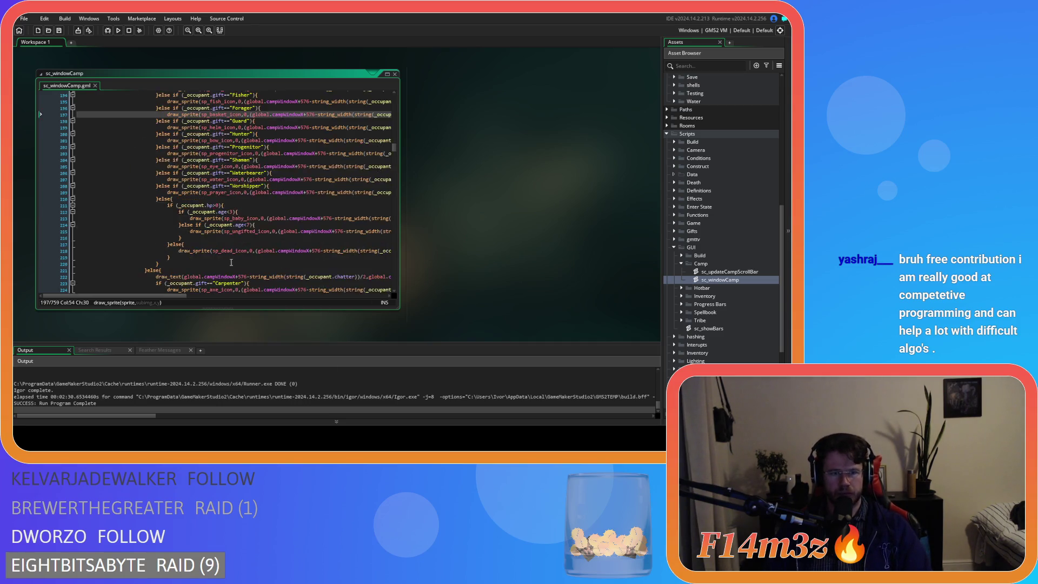
pyautogui.scroll(20, 243, 254)
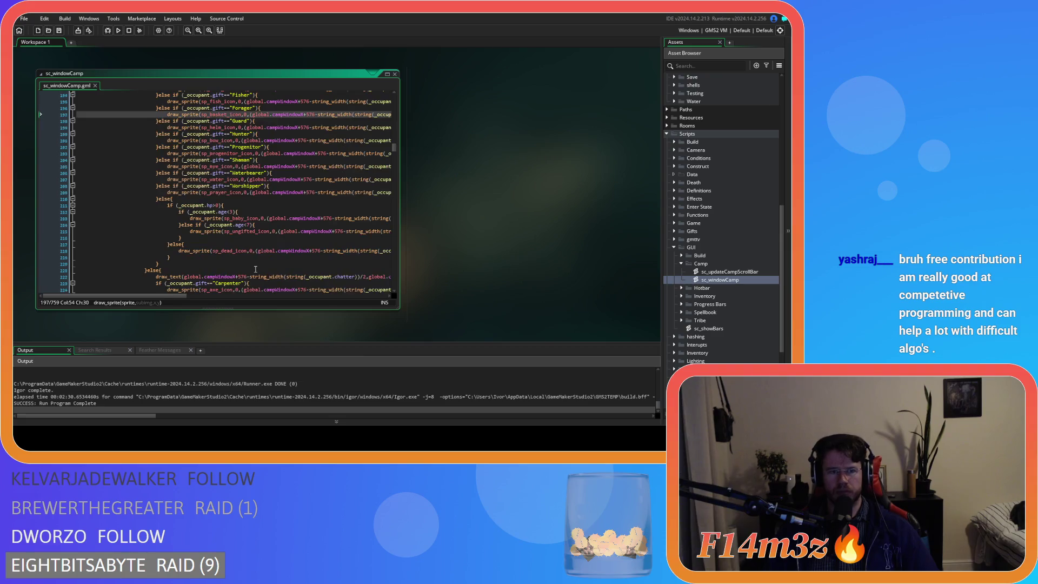
pyautogui.scroll(13, 254, 231)
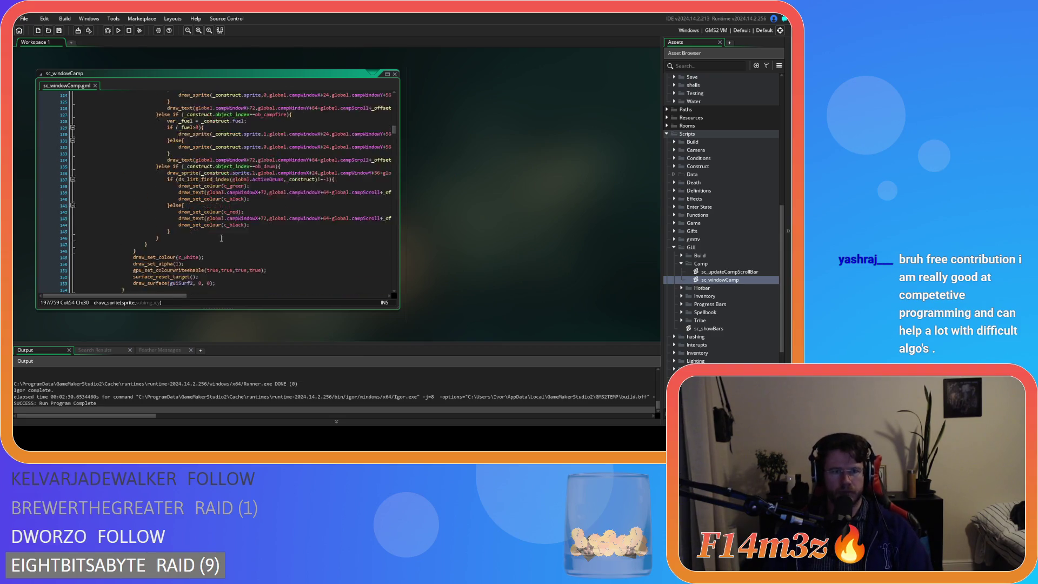
pyautogui.scroll(-13, 224, 258)
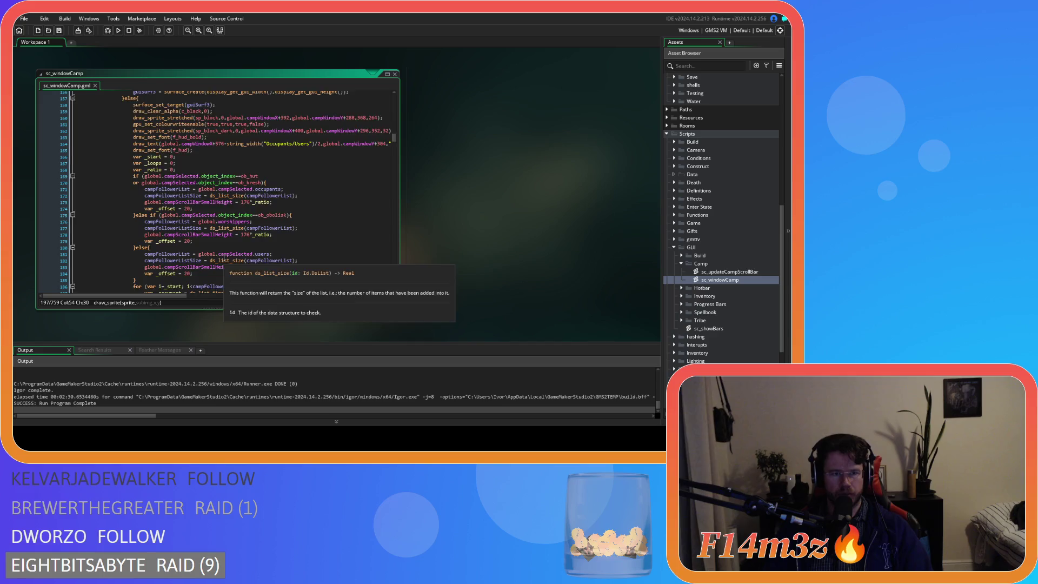
pyautogui.click(244, 202)
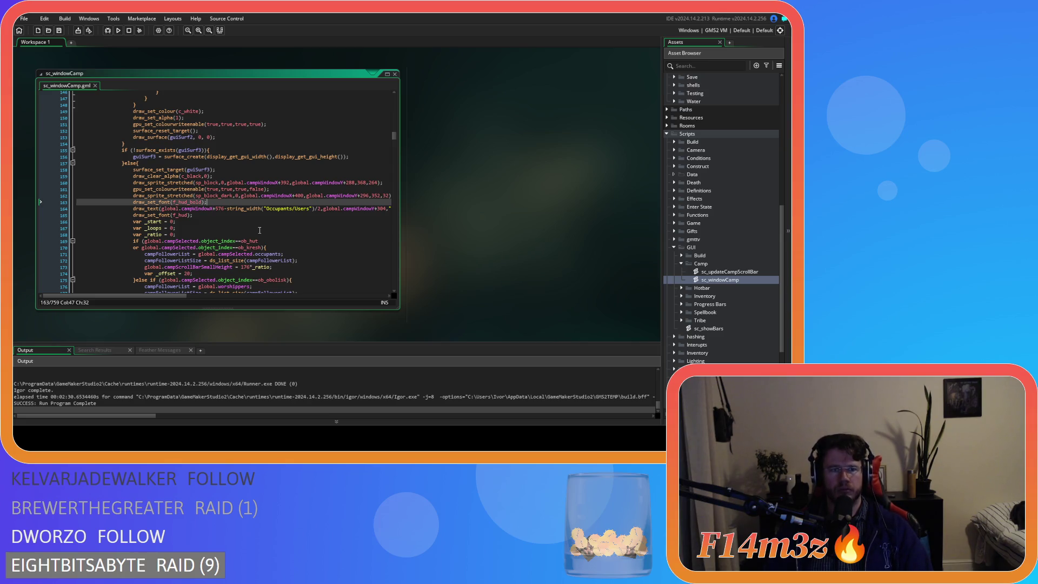
pyautogui.scroll(-20, 259, 230)
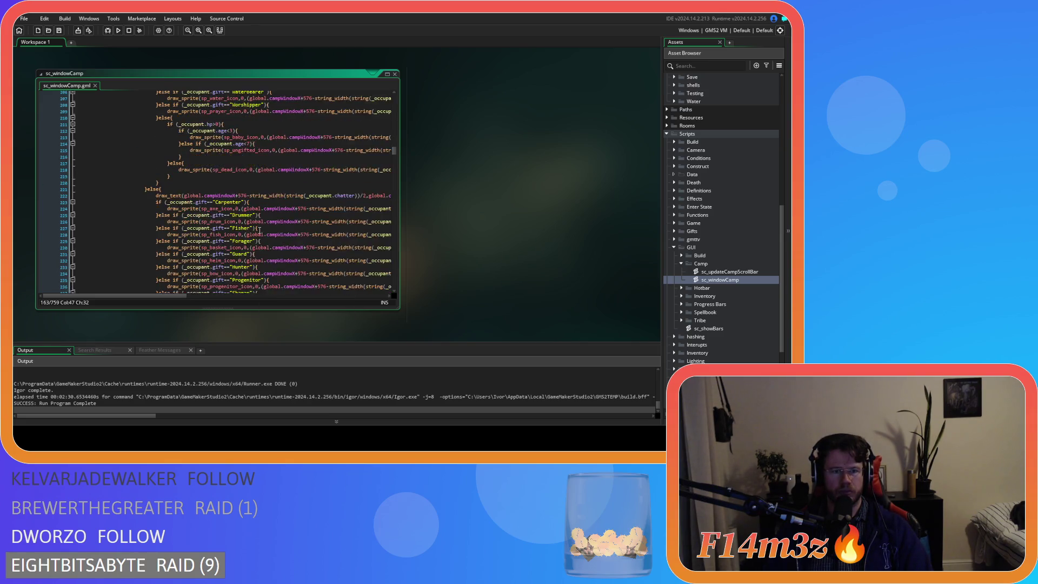
pyautogui.scroll(20, 259, 230)
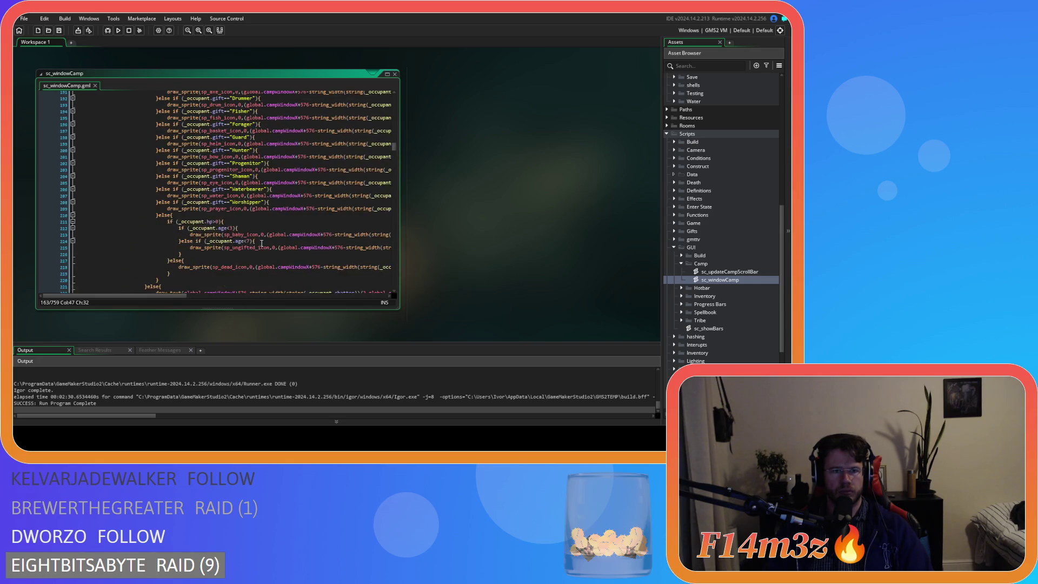
pyautogui.scroll(7, 261, 244)
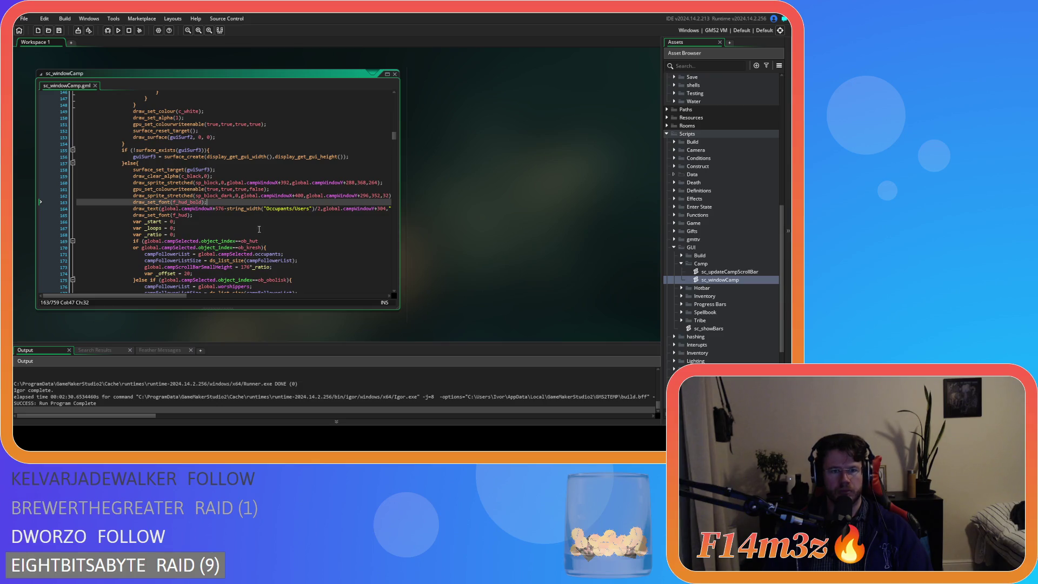
pyautogui.moveTo(189, 212)
pyautogui.mouseDown()
pyautogui.moveTo(162, 210)
pyautogui.moveTo(133, 176)
pyautogui.moveTo(129, 198)
pyautogui.mouseUp()
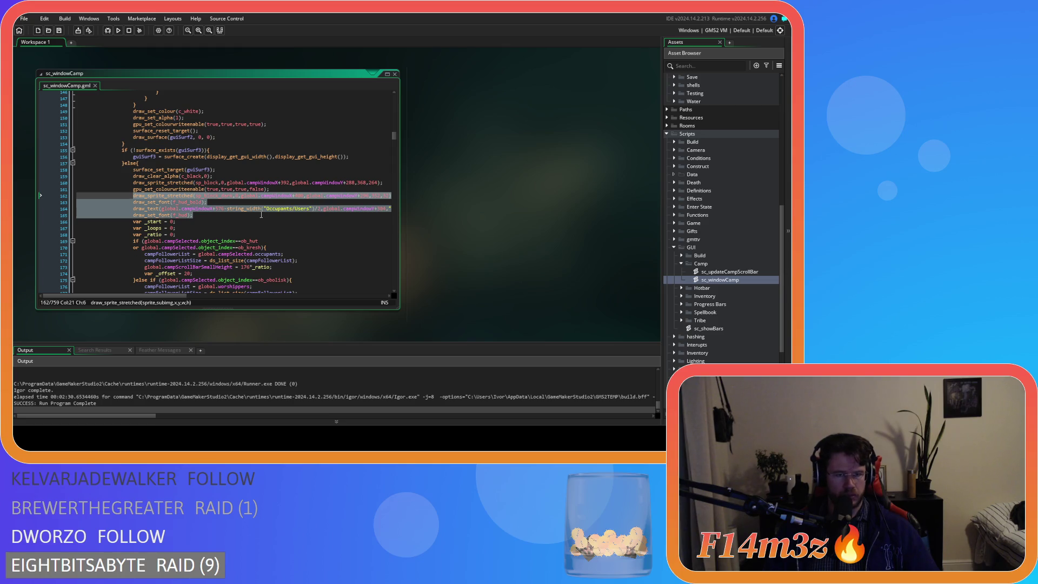
# Remove the Occupants/Users header lines from the occupants surface section.
pyautogui.press('Delete')
pyautogui.press('BackSpace')
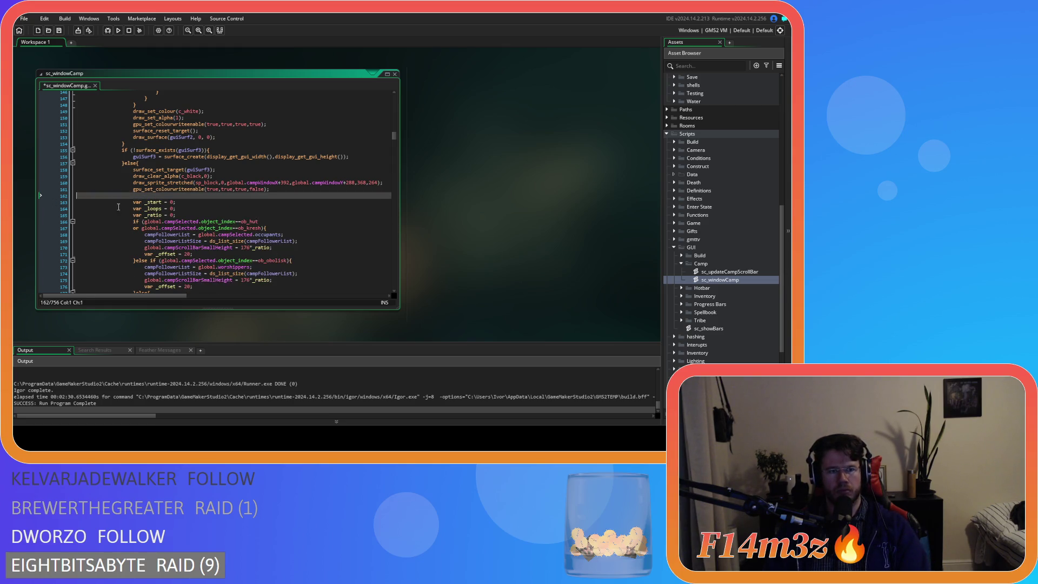
pyautogui.scroll(20, 261, 251)
pyautogui.scroll(17, 261, 251)
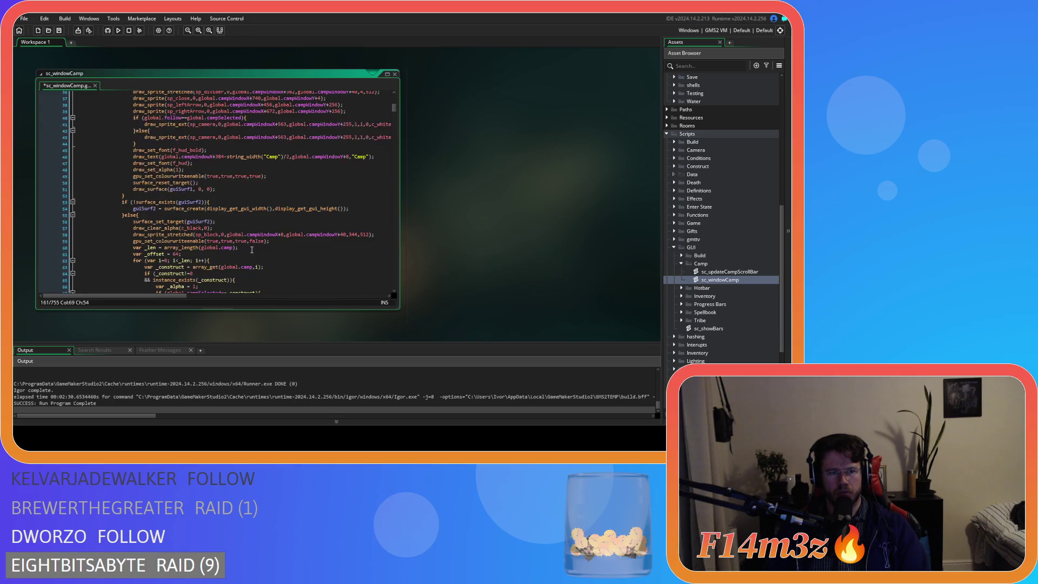
pyautogui.scroll(5, 265, 246)
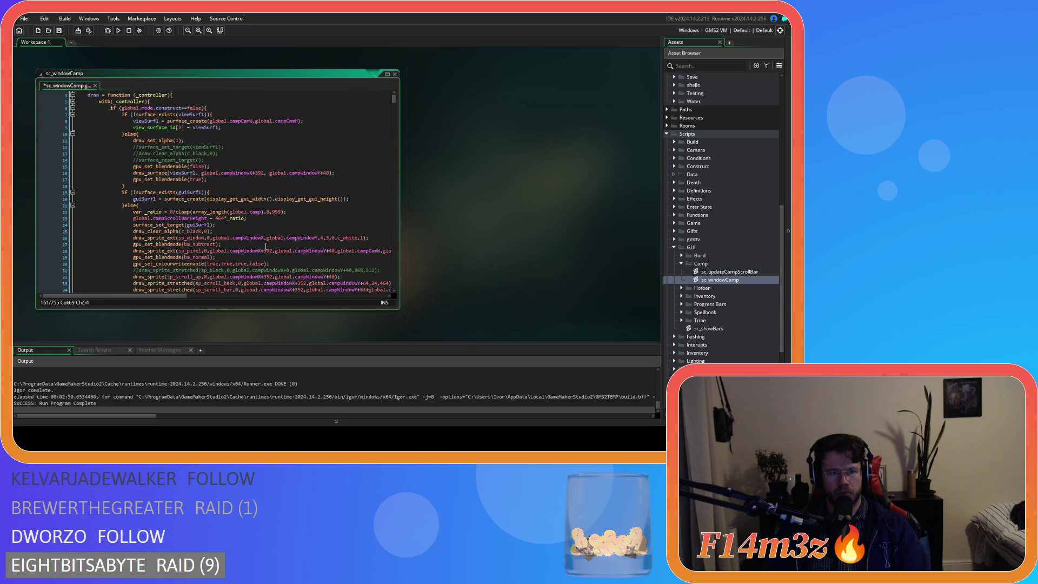
pyautogui.scroll(-3, 287, 254)
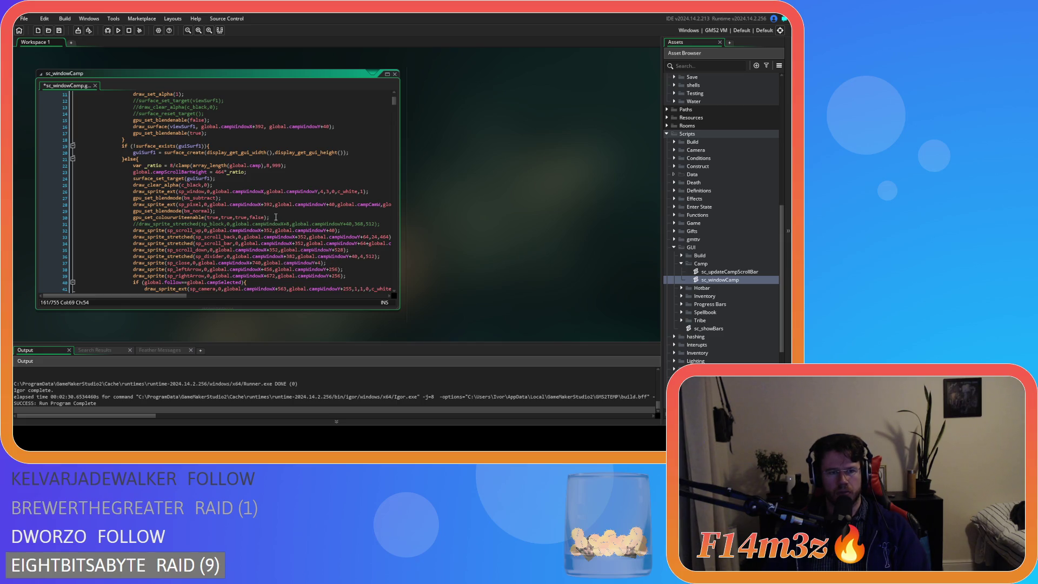
pyautogui.scroll(-2, 276, 217)
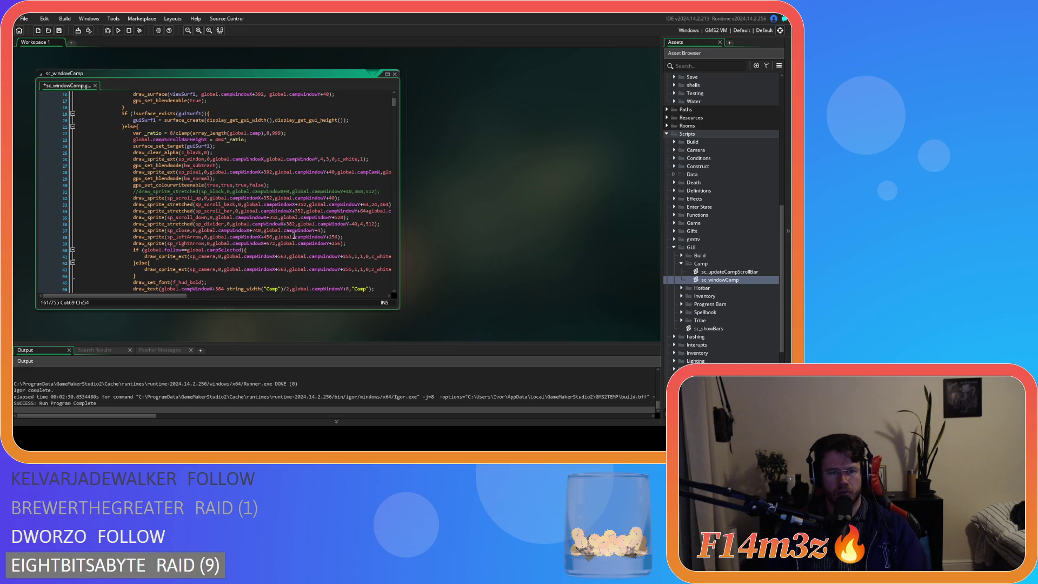
# Paste the header lines after the camera icon if/else in the guiSurf1 block.
pyautogui.click(356, 219)
pyautogui.hotkey('ctrl', 'v')
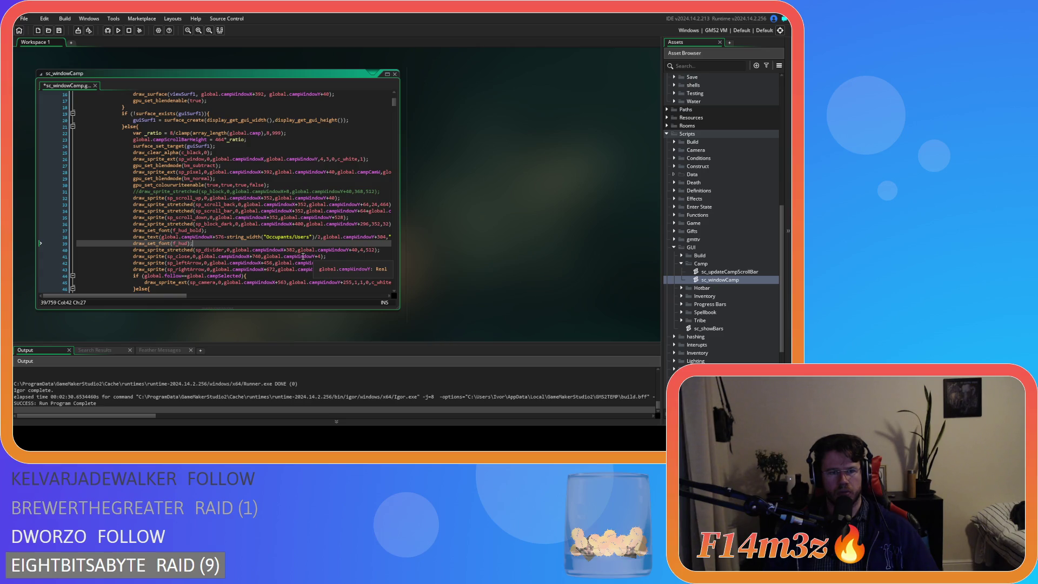
pyautogui.hotkey('ctrl', 'z')
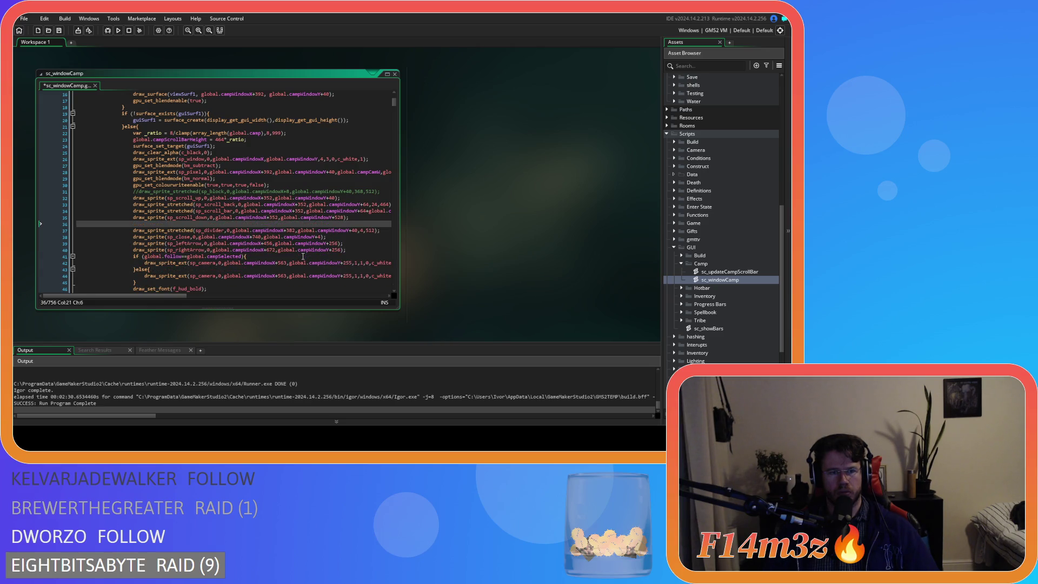
pyautogui.press('BackSpace')
pyautogui.press('BackSpace')
pyautogui.press('BackSpace')
pyautogui.scroll(-2, 243, 249)
pyautogui.click(175, 242)
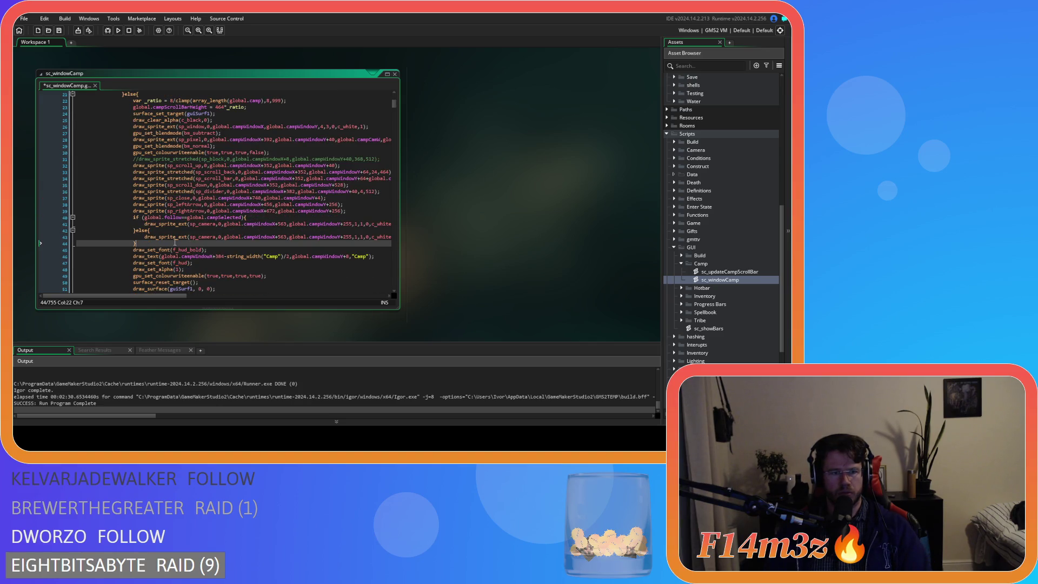
pyautogui.press('Return')
pyautogui.hotkey('ctrl', 'v')
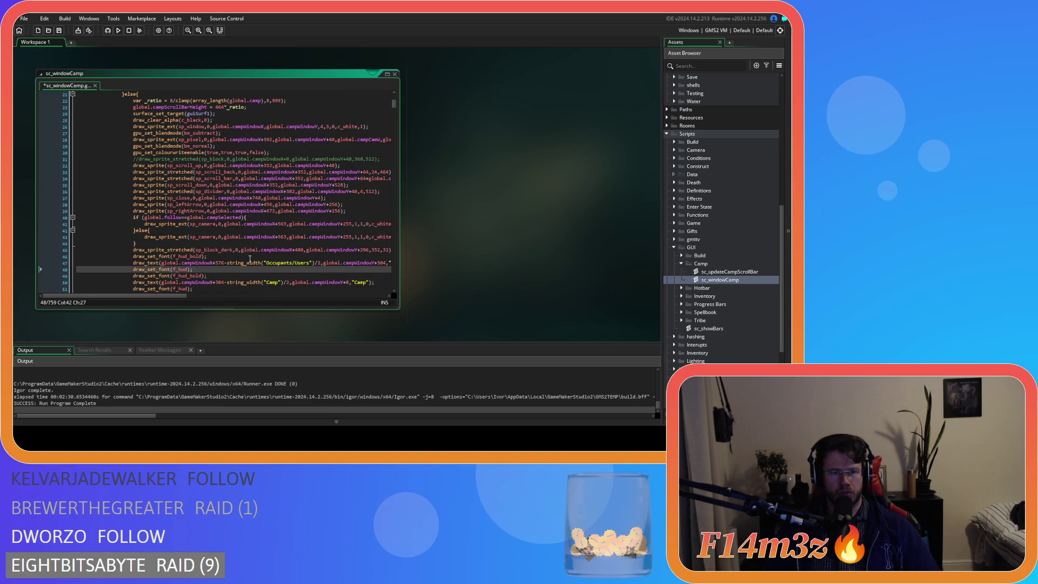
# Delete the two duplicate font-setting lines from the pasted header.
pyautogui.scroll(-1, 251, 259)
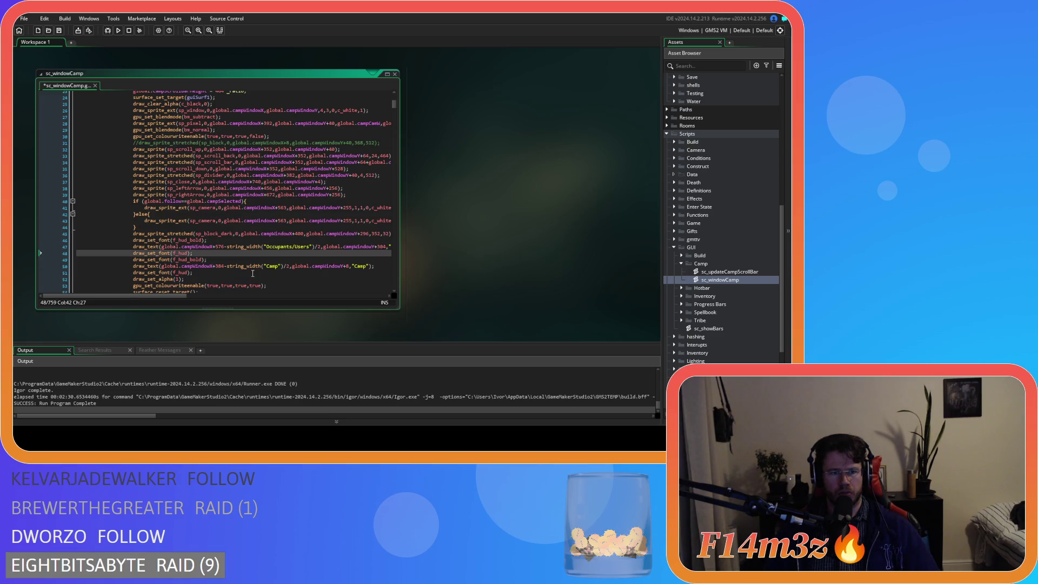
pyautogui.moveTo(76, 266); pyautogui.dragTo(74, 257)
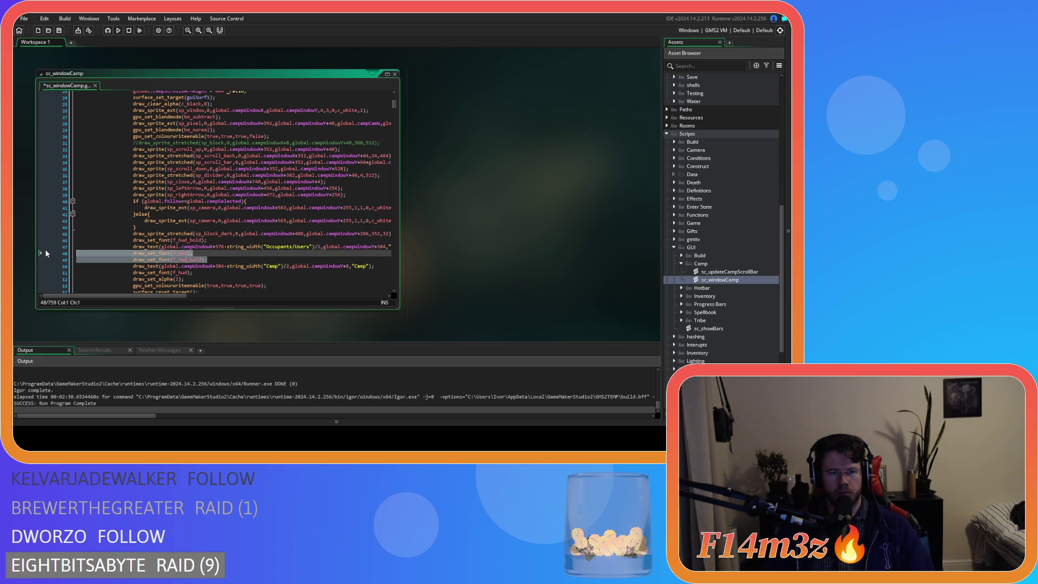
pyautogui.press('Delete')
pyautogui.press('Left')
# Remove the draw_sprite_stretched sp_block_dark line above the header text.
pyautogui.hscroll(-5, 101, 286)
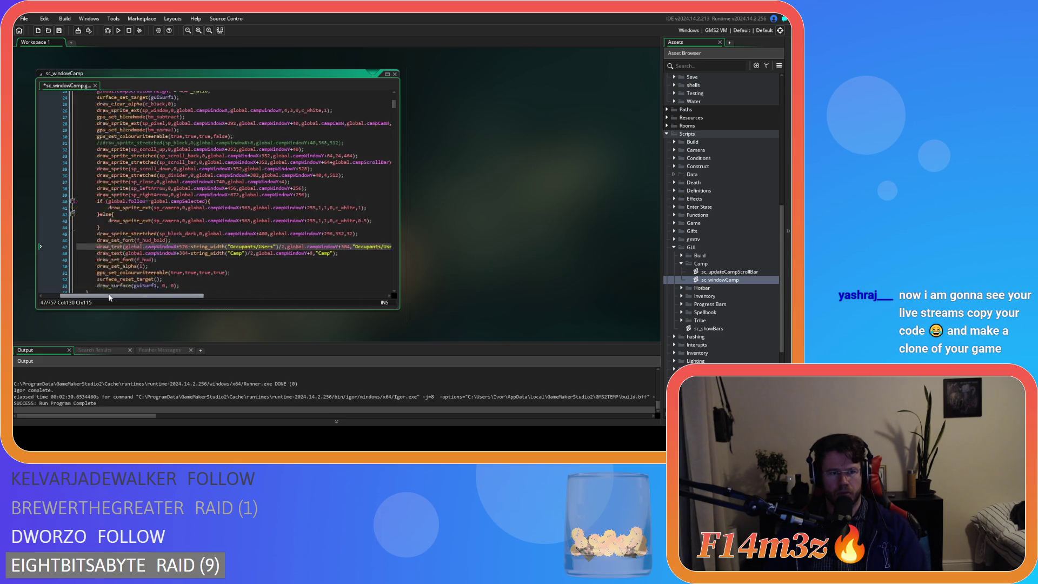
pyautogui.moveTo(195, 233)
pyautogui.mouseDown()
pyautogui.moveTo(408, 236)
pyautogui.moveTo(135, 237)
pyautogui.mouseUp()
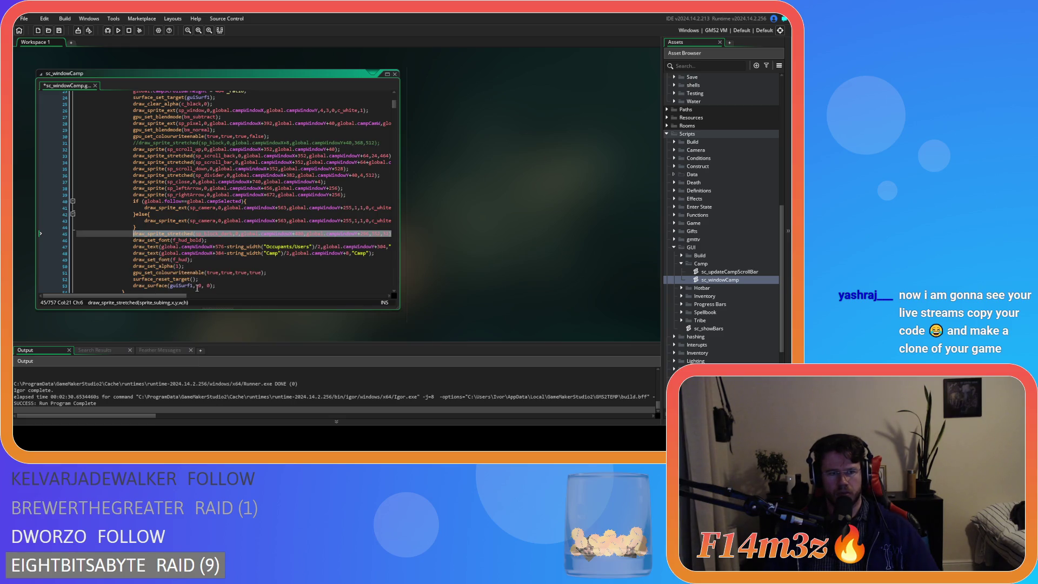
pyautogui.press('BackSpace')
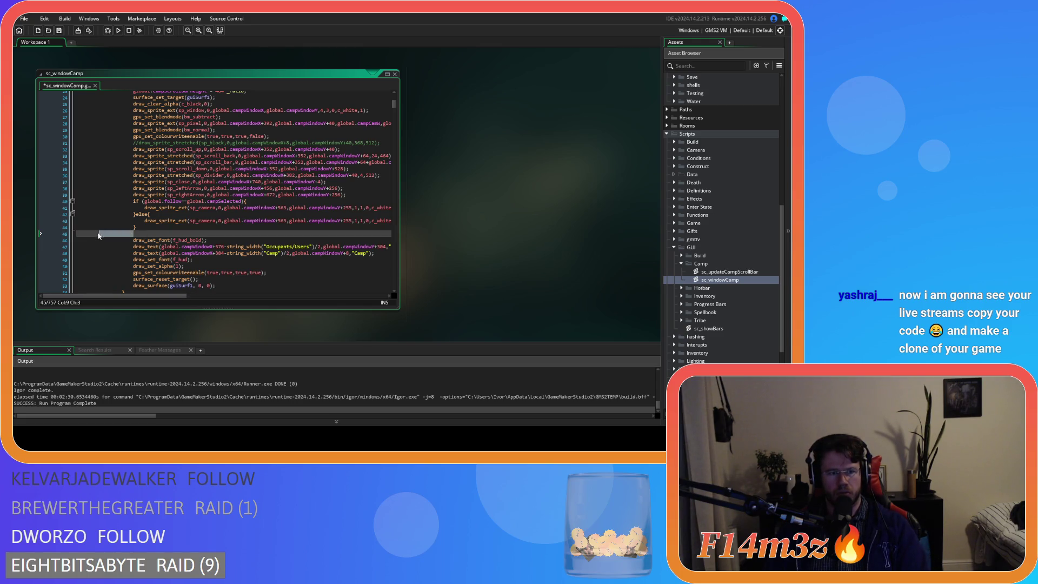
pyautogui.press('BackSpace')
pyautogui.press('BackSpace')
pyautogui.press('BackSpace')
pyautogui.scroll(3, 245, 216)
pyautogui.scroll(1, 244, 215)
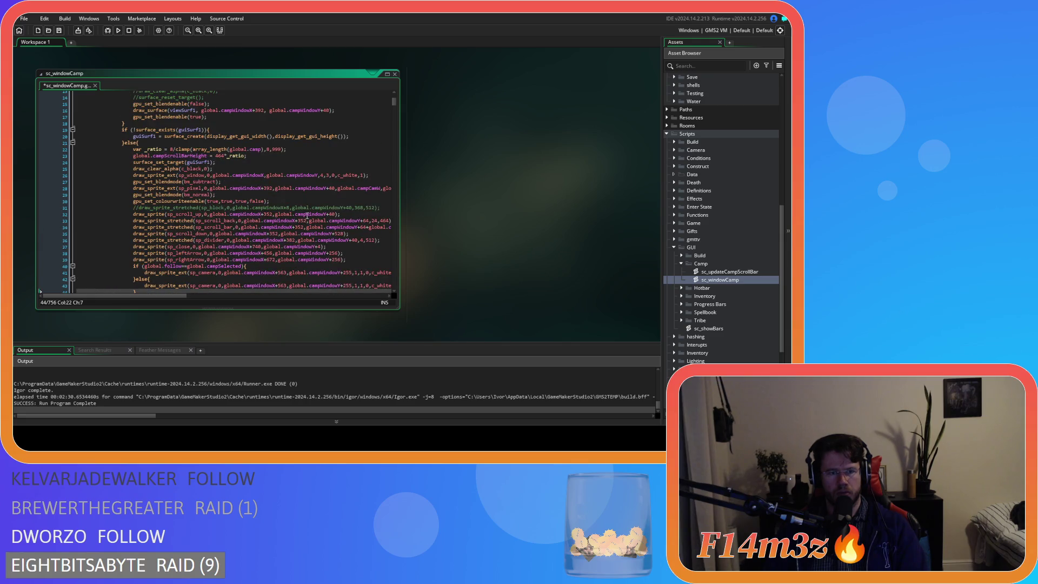
# Replace commented line 31 with the pasted draw_sprite_stretched(sp_block_dark…) call and save.
pyautogui.click(346, 214)
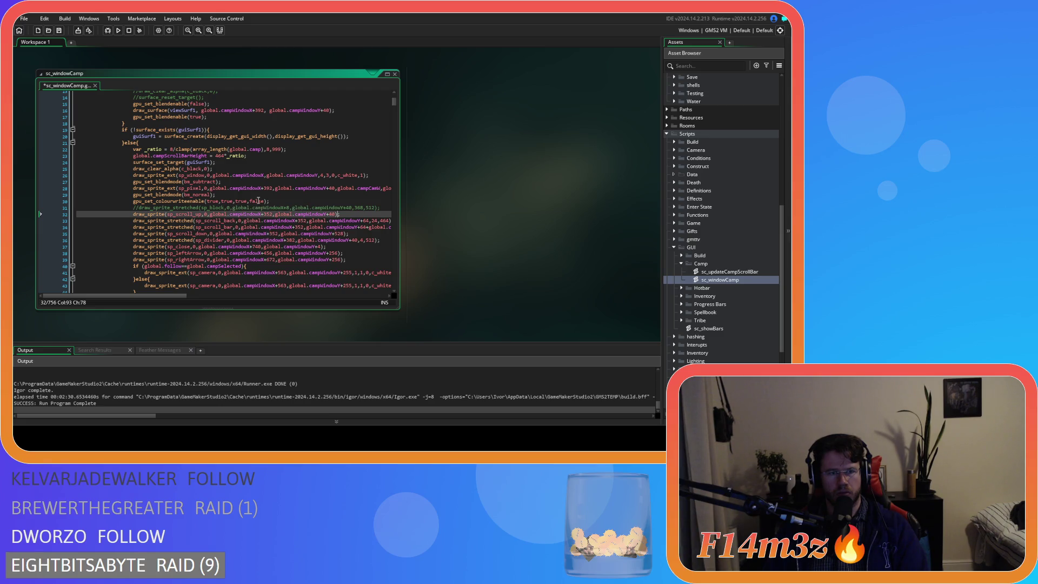
pyautogui.scroll(2, 284, 214)
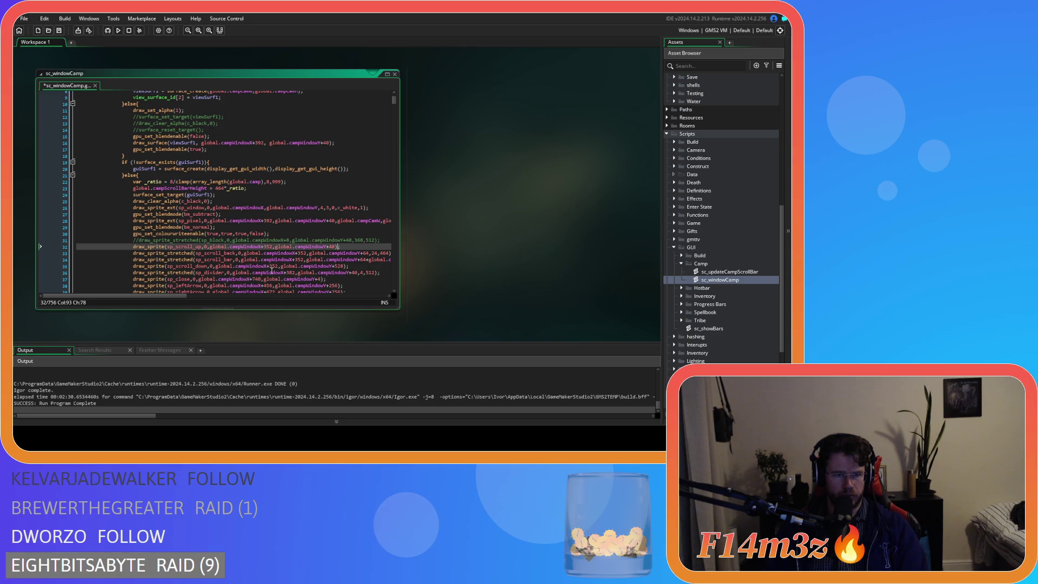
pyautogui.click(379, 240)
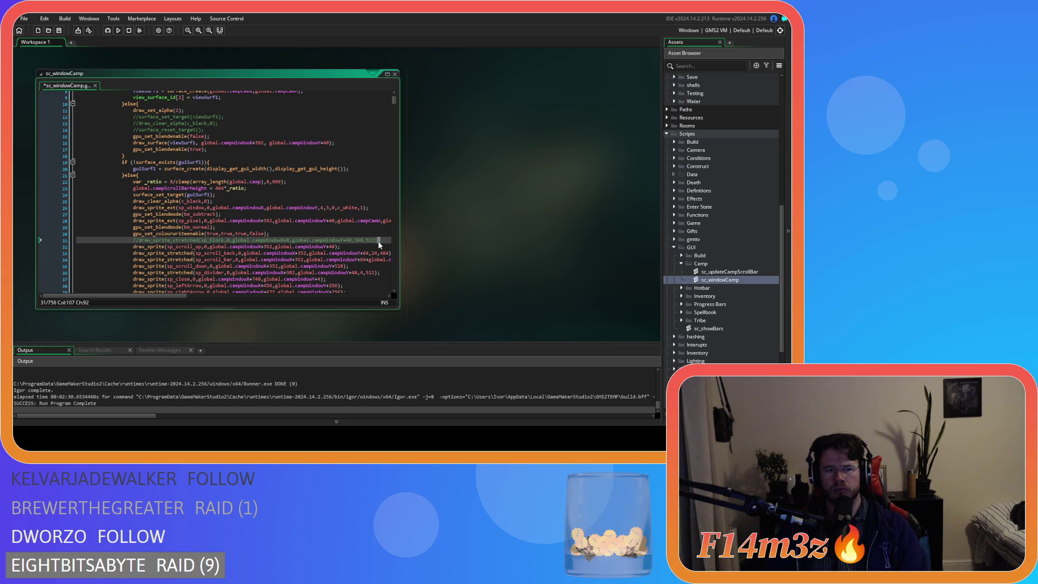
pyautogui.hotkey('shift', 'Home')
pyautogui.press('Delete')
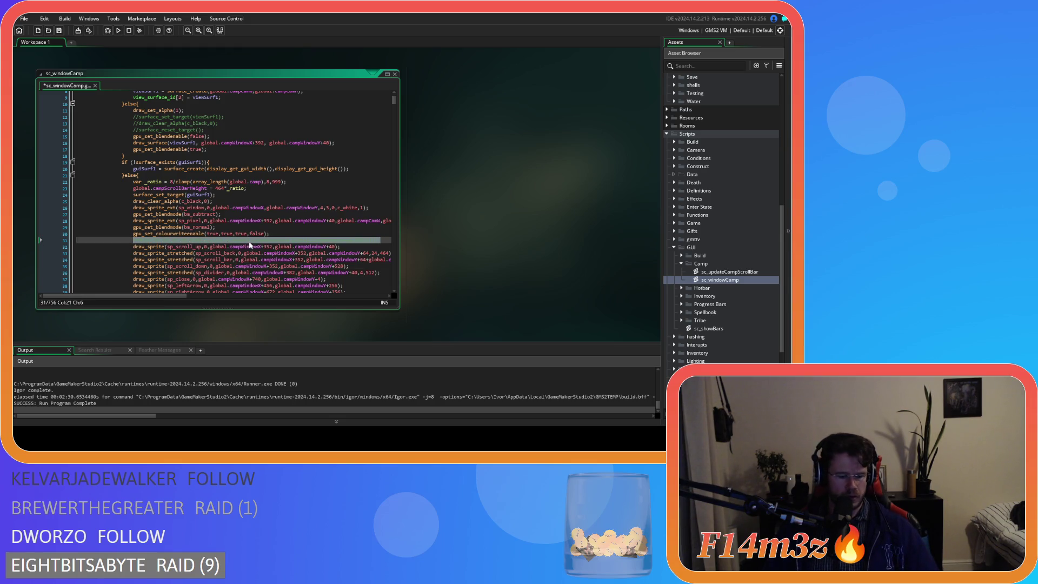
pyautogui.write('draw_sprite_stretched(sp_block_dark,0,global.campWindowX+400,global.campWindowY+296,352,32);')
pyautogui.hotkey('ctrl', 's')
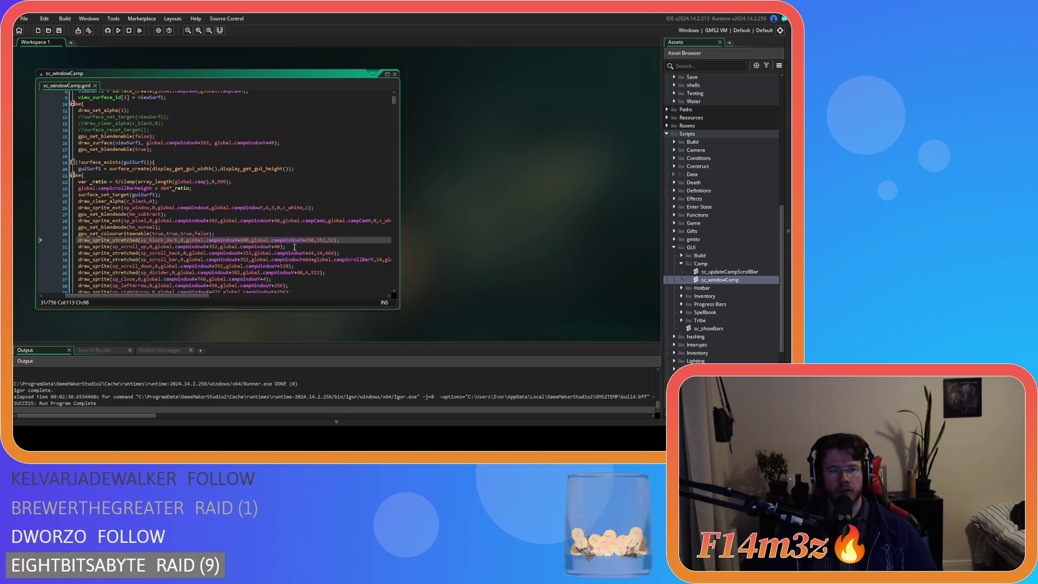
# Move the sp_block background line from the guiSurf2 branch above the sp_block_dark line, then save.
pyautogui.moveTo(159, 298); pyautogui.dragTo(132, 301)
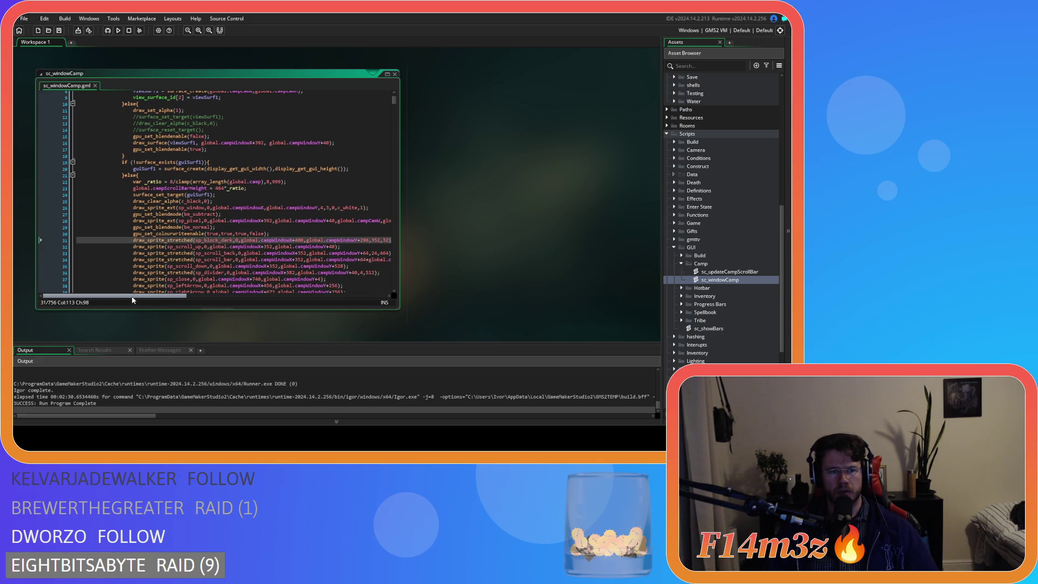
pyautogui.scroll(-12, 182, 240)
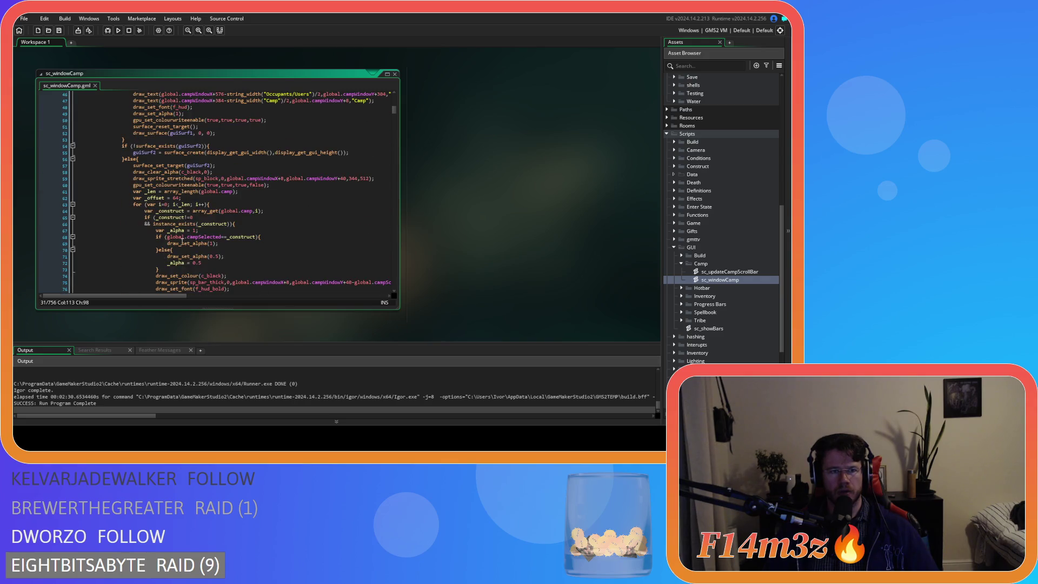
pyautogui.scroll(-3, 182, 239)
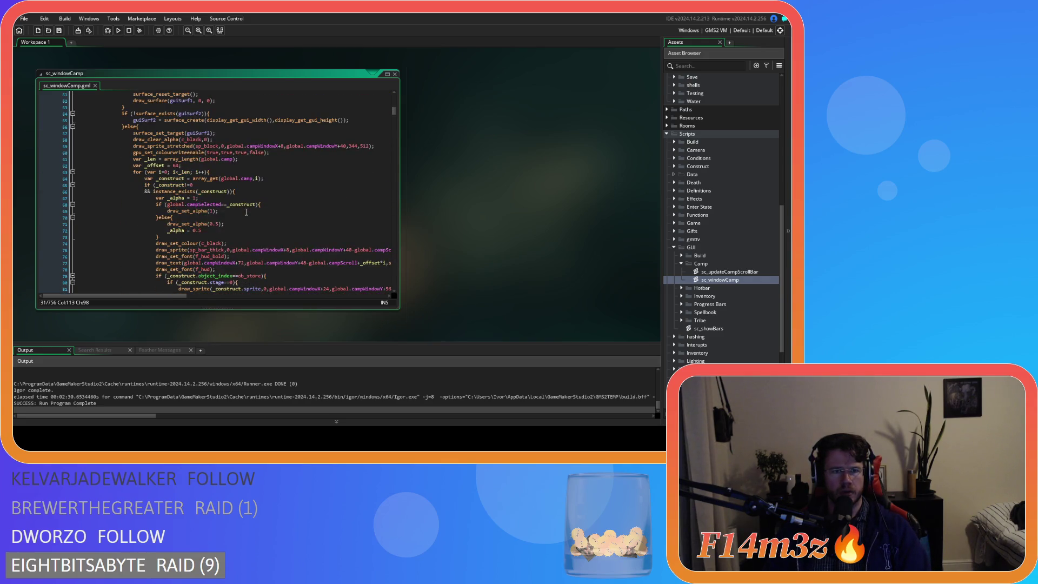
pyautogui.moveTo(376, 146); pyautogui.dragTo(138, 150)
pyautogui.press('BackSpace')
pyautogui.press('BackSpace')
pyautogui.press('BackSpace')
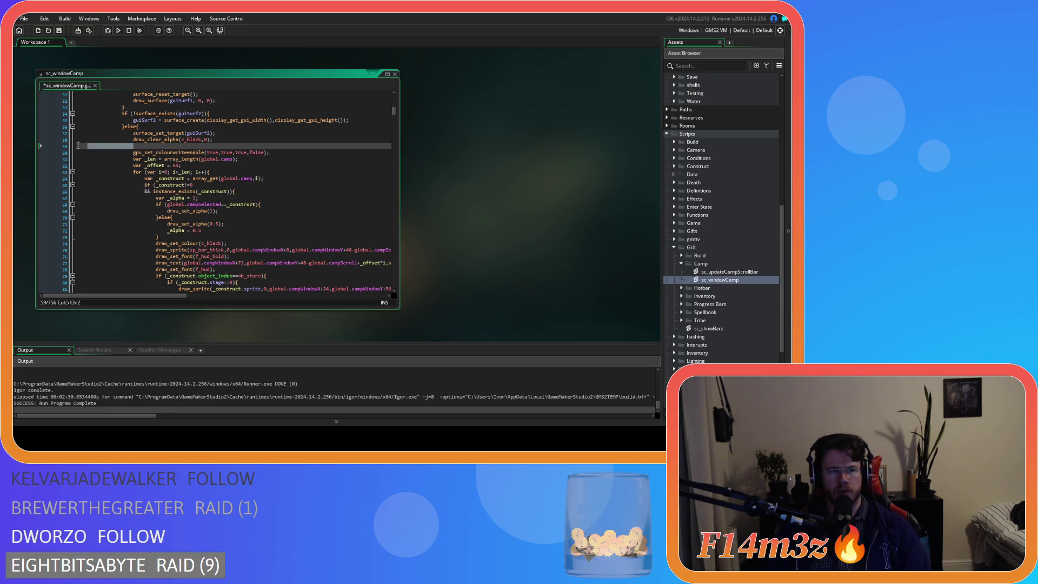
pyautogui.scroll(11, 166, 212)
pyautogui.click(274, 169)
pyautogui.press('Return')
pyautogui.hotkey('ctrl', 'v')
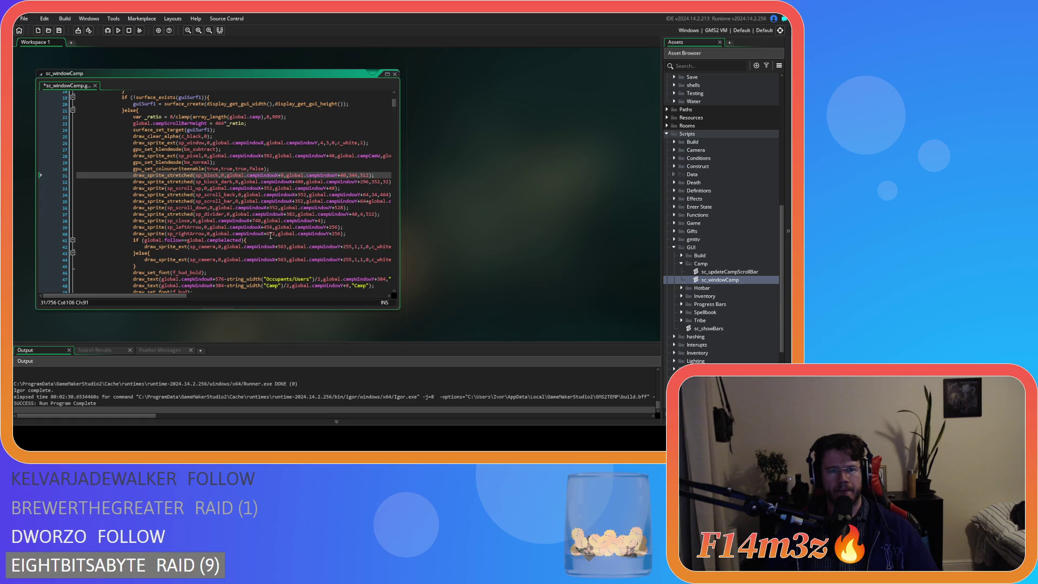
pyautogui.hotkey('ctrl', 's')
pyautogui.click(199, 143)
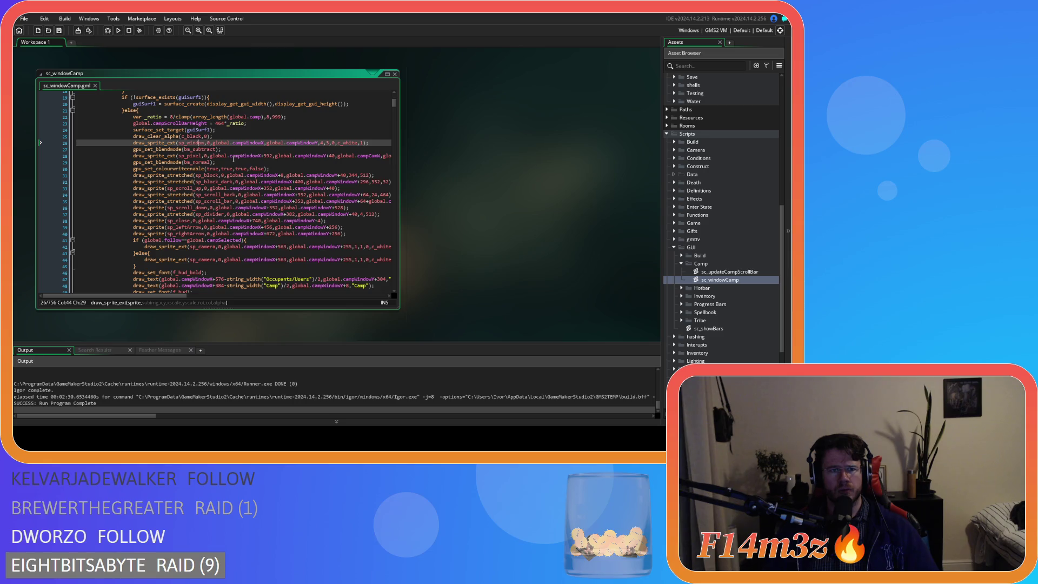
pyautogui.click(233, 158)
pyautogui.click(291, 169)
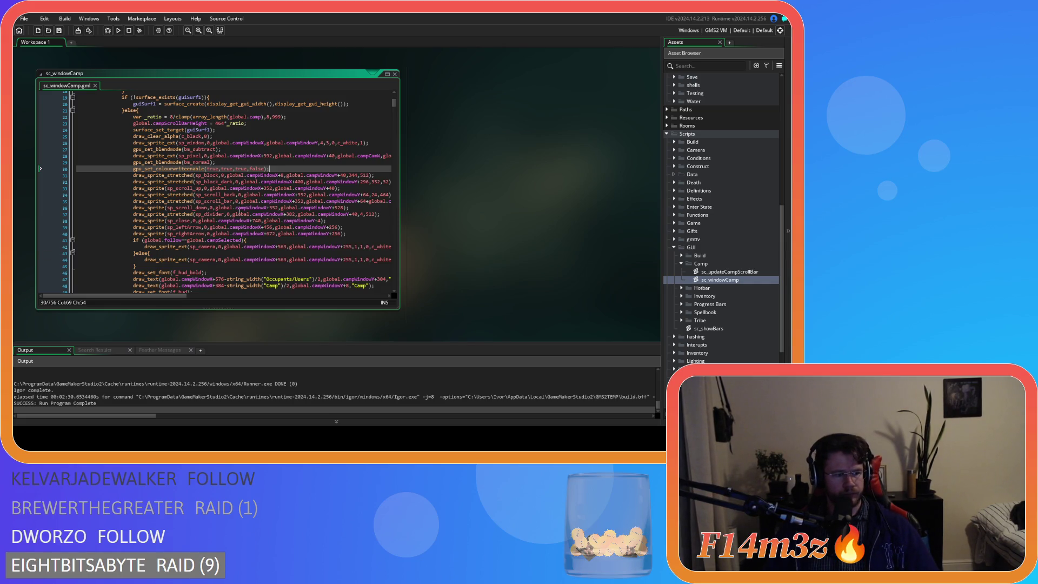
pyautogui.click(287, 201)
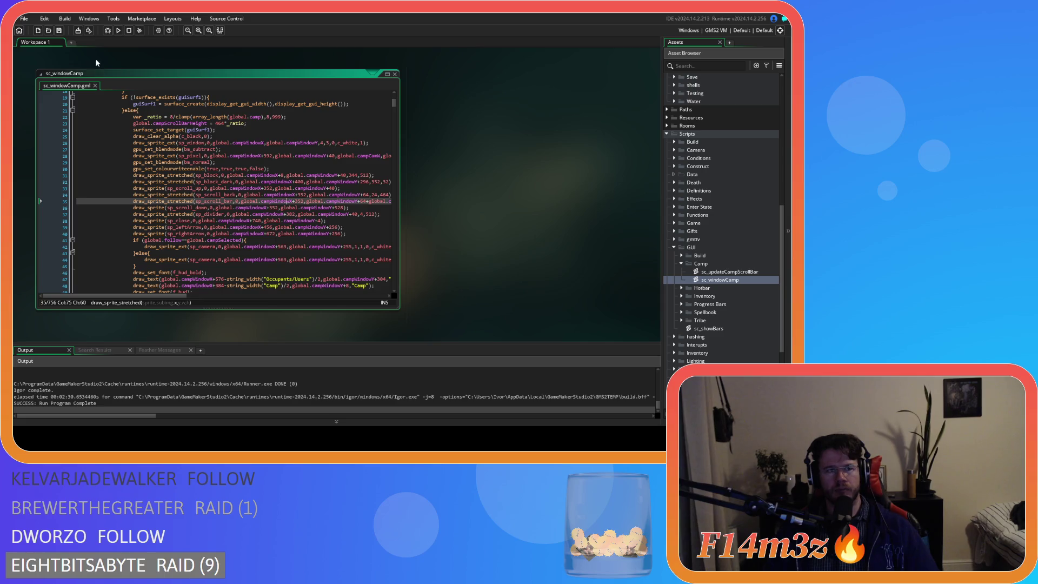
pyautogui.click(259, 201)
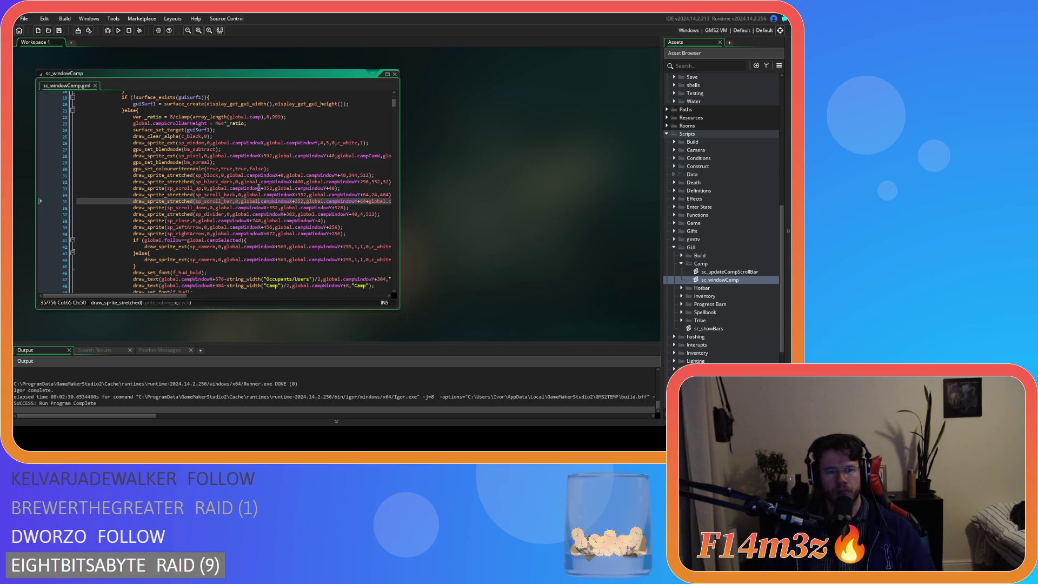
pyautogui.scroll(2, 259, 188)
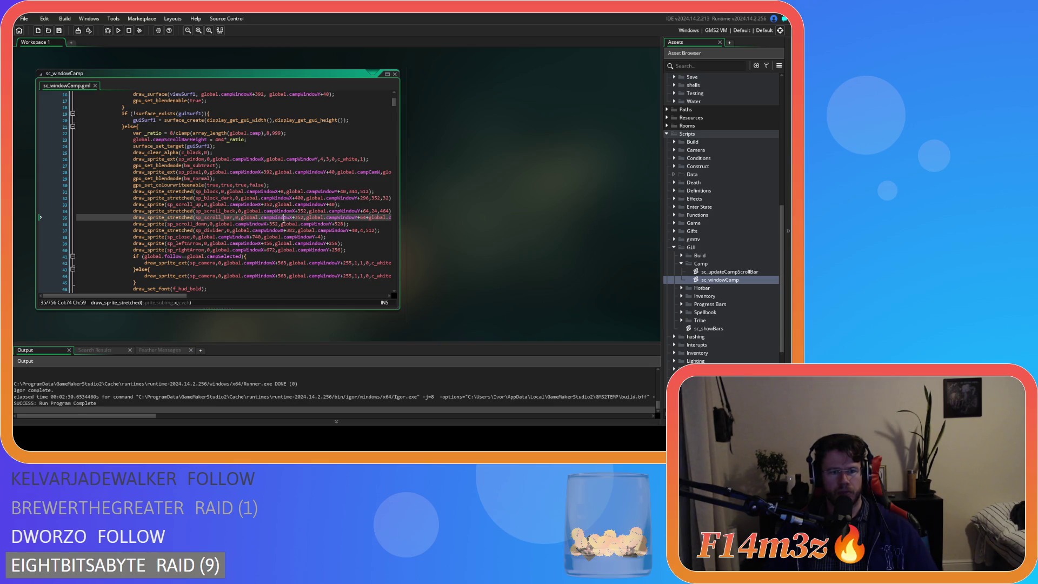
pyautogui.click(334, 211)
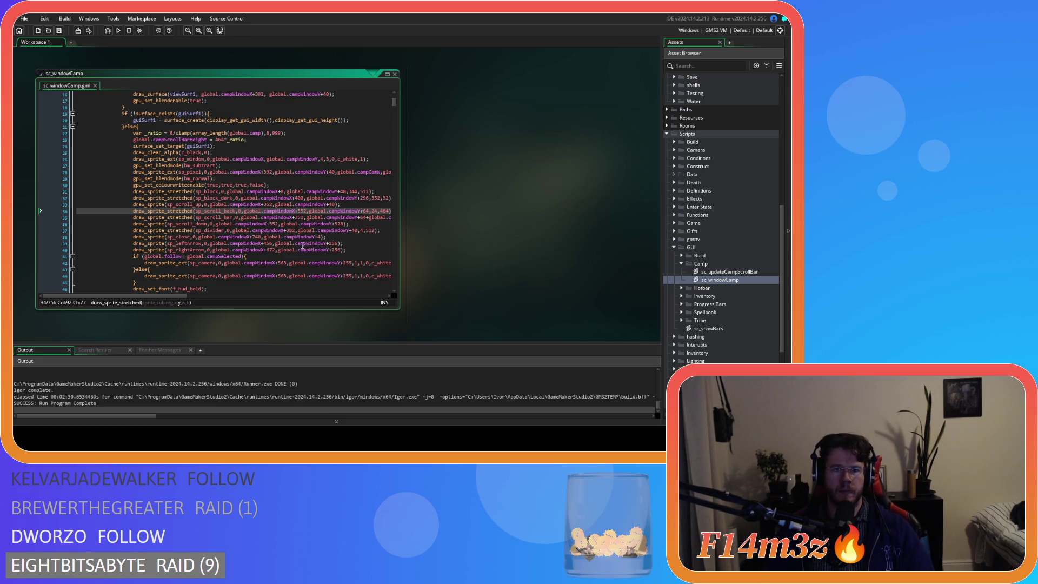
pyautogui.click(349, 252)
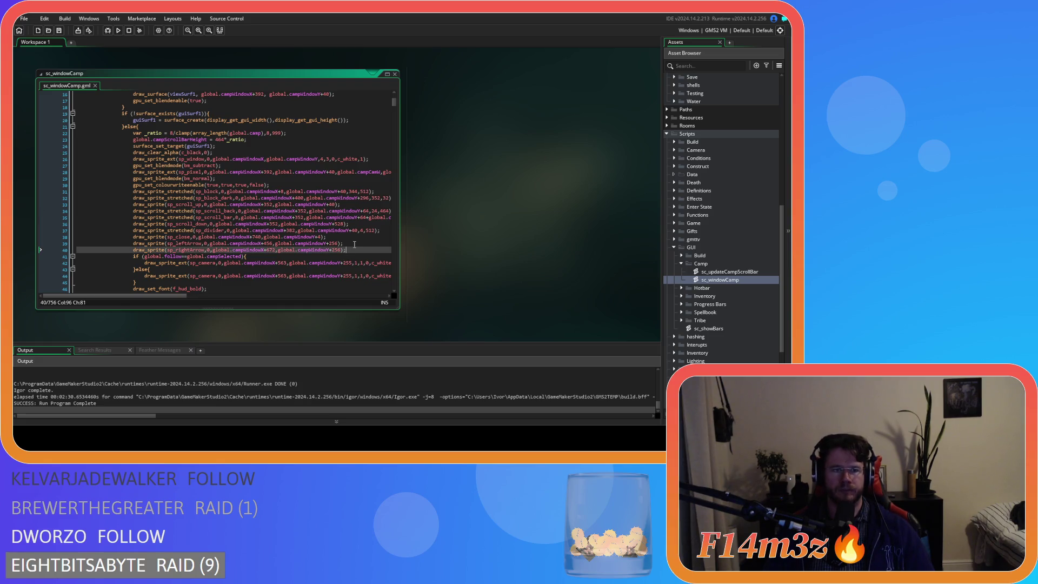
pyautogui.click(295, 185)
pyautogui.scroll(-7, 296, 201)
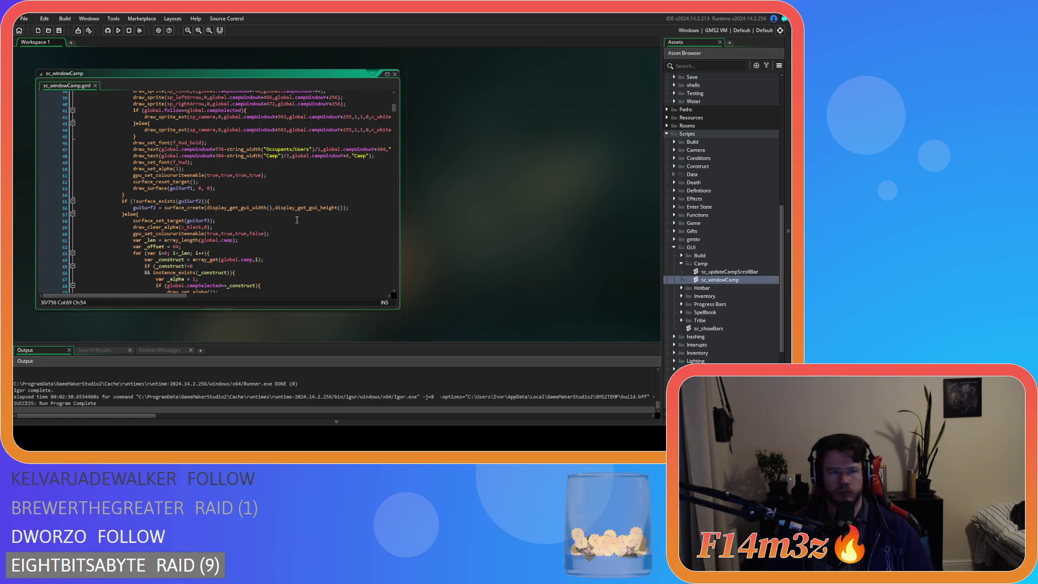
# Inspect the Camp title text line and the sp_bar_thick row drawing line.
pyautogui.click(378, 157)
pyautogui.moveTo(134, 296)
pyautogui.mouseDown()
pyautogui.moveTo(174, 298)
pyautogui.moveTo(135, 291)
pyautogui.mouseUp()
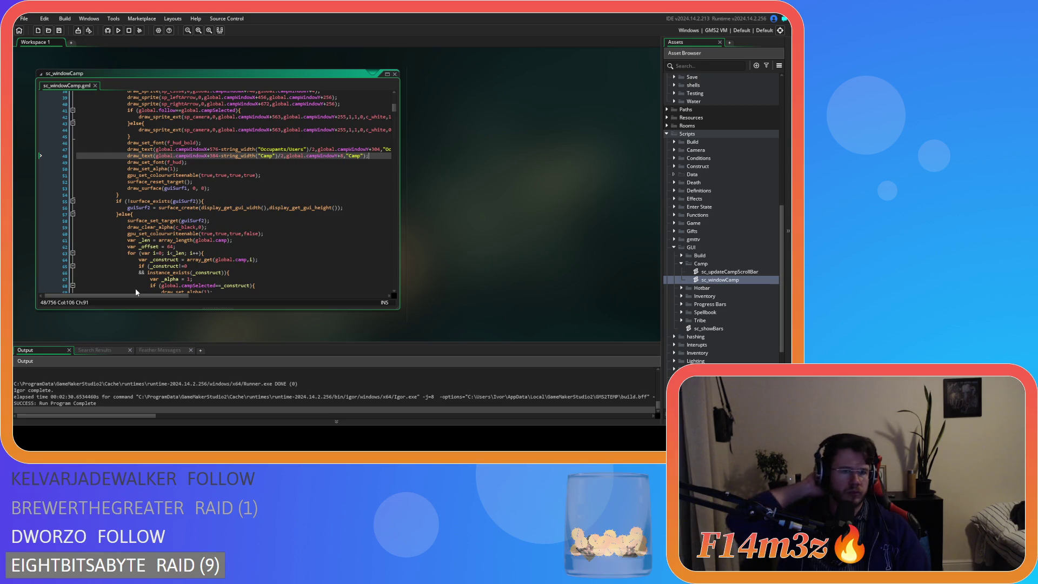
pyautogui.scroll(-5, 199, 252)
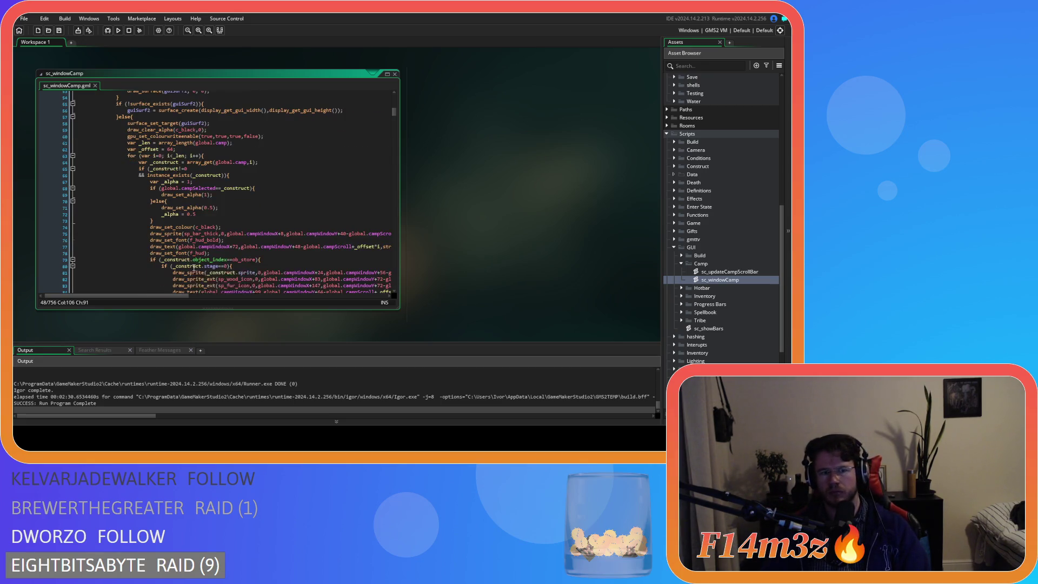
pyautogui.scroll(-3, 199, 253)
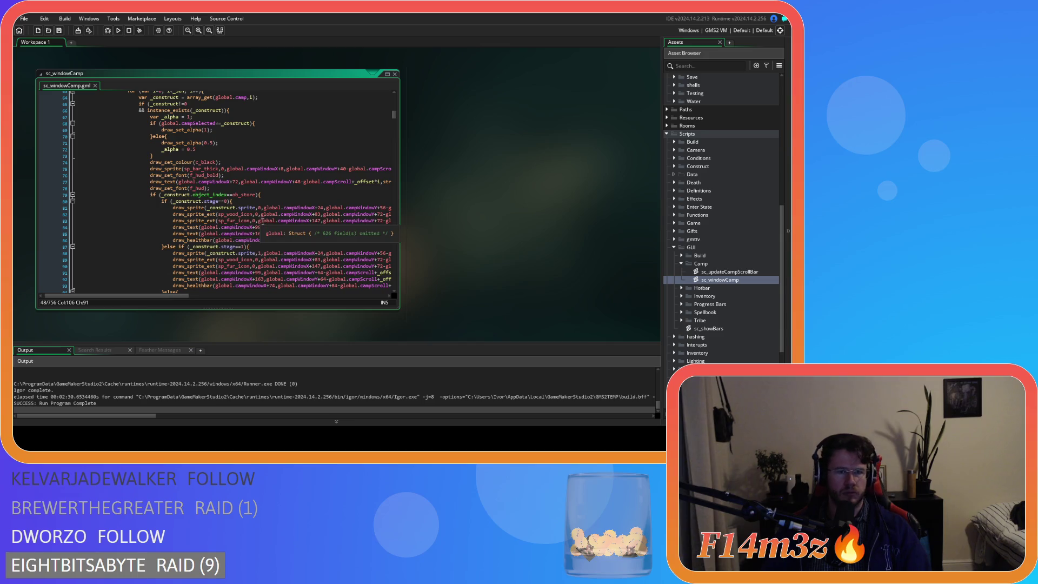
pyautogui.scroll(1, 304, 212)
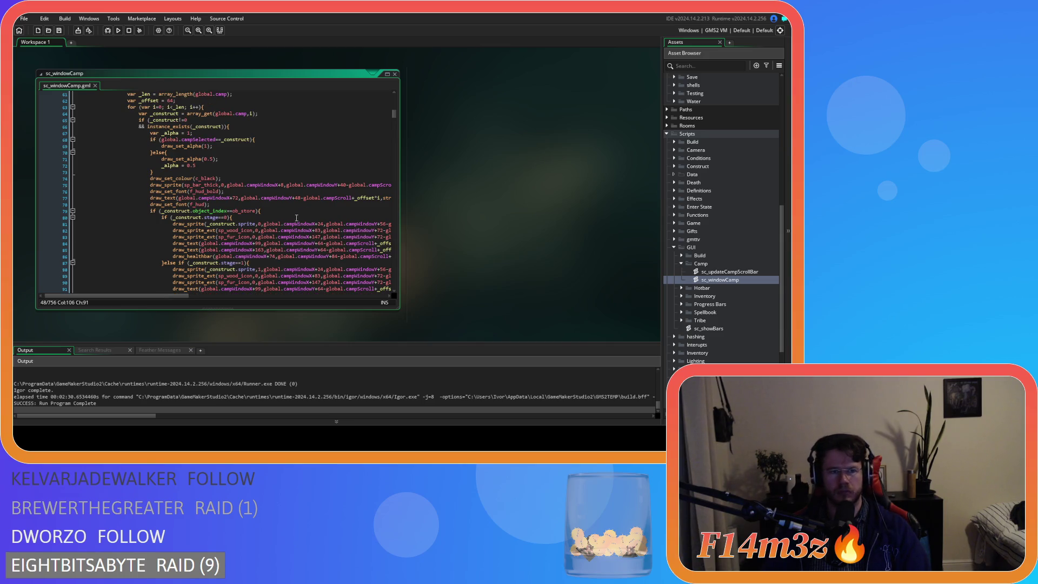
pyautogui.click(218, 185)
# Go to the third surface's sp_block background line and undo the last edit with Ctrl+Z.
pyautogui.scroll(4, 300, 215)
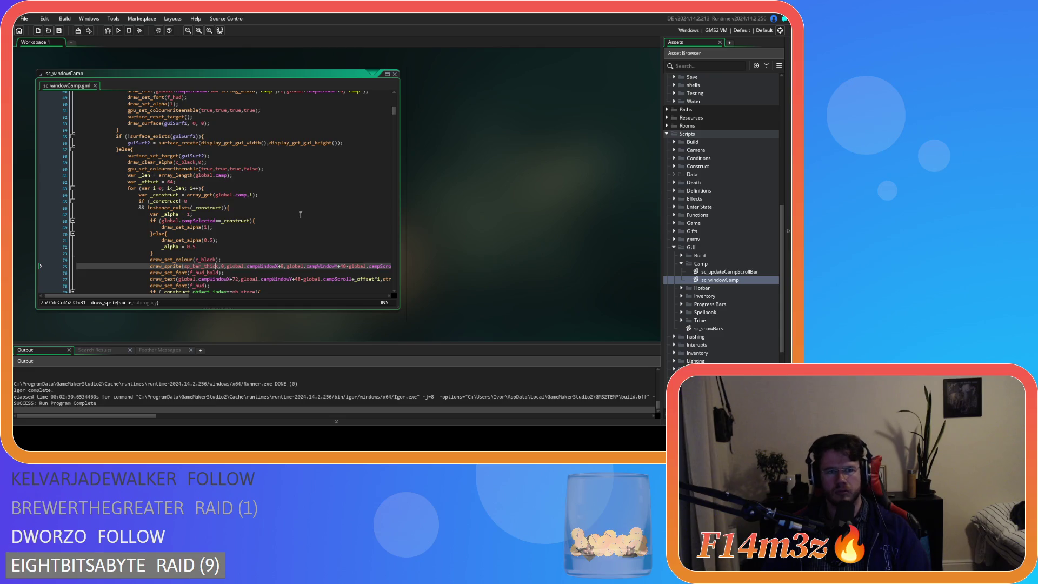
pyautogui.scroll(-6, 301, 218)
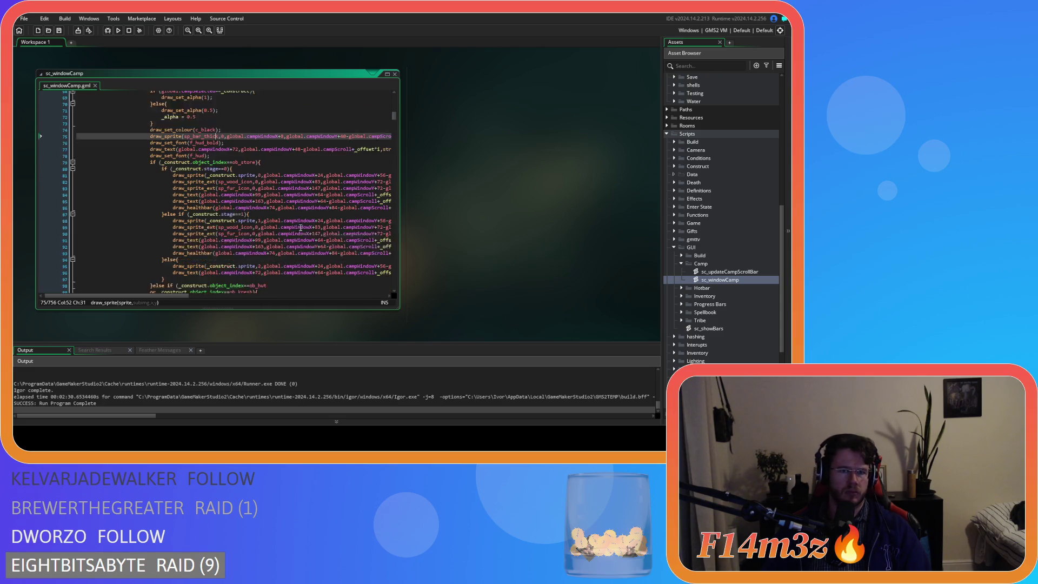
pyautogui.scroll(-20, 301, 228)
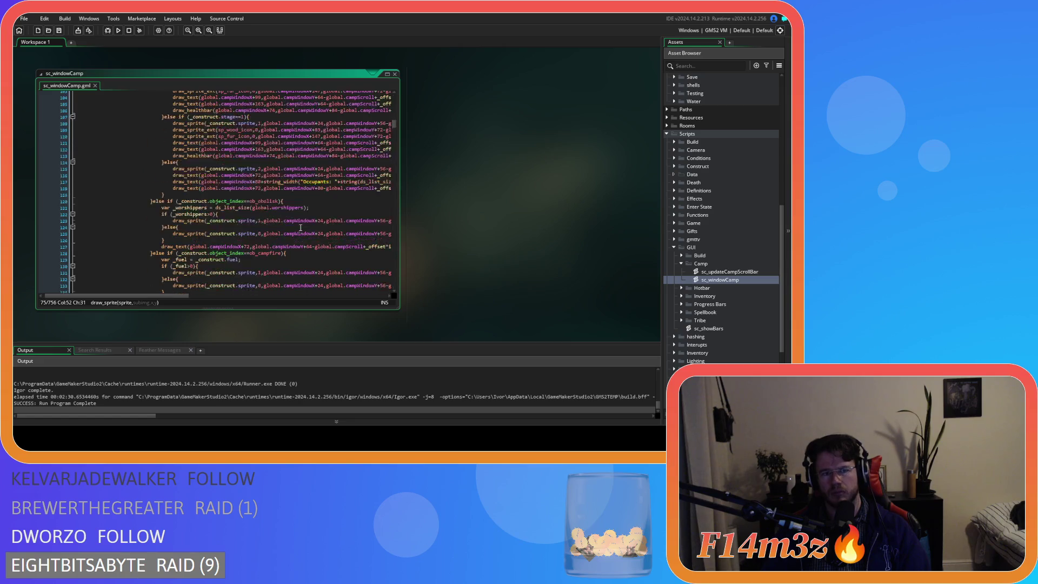
pyautogui.scroll(-4, 300, 228)
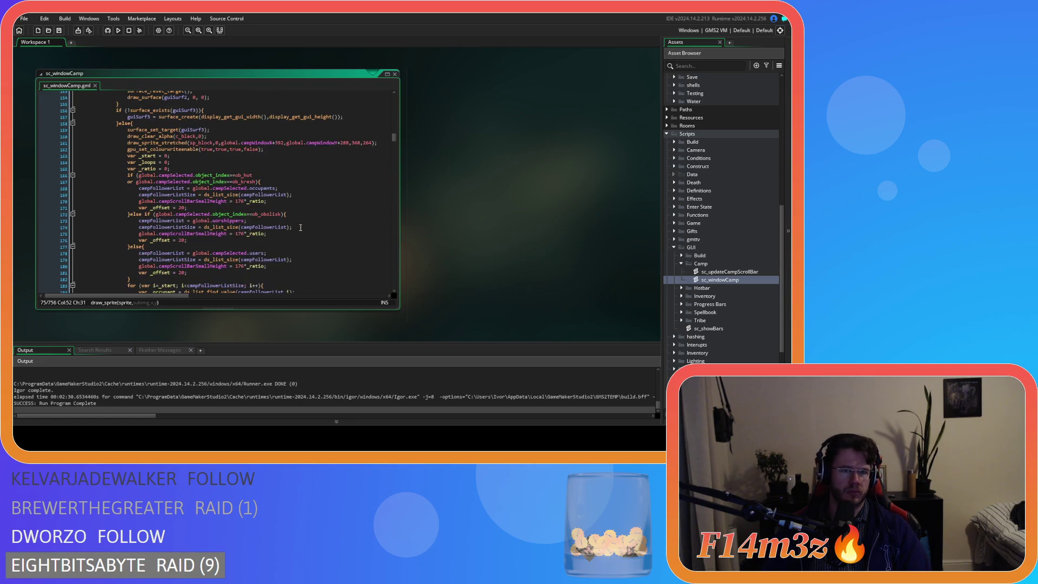
pyautogui.click(258, 142)
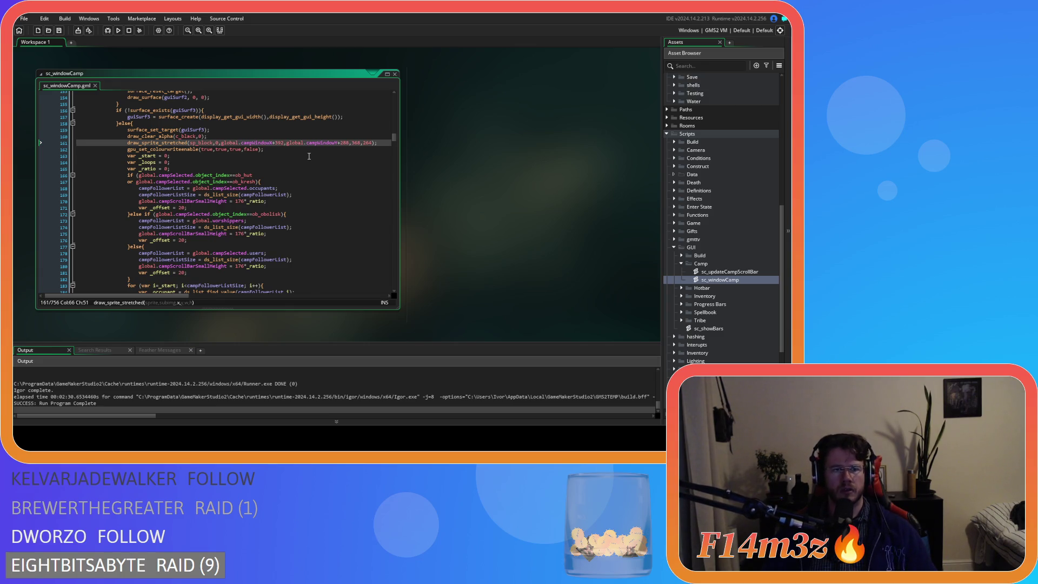
pyautogui.hotkey('ctrl', 'z')
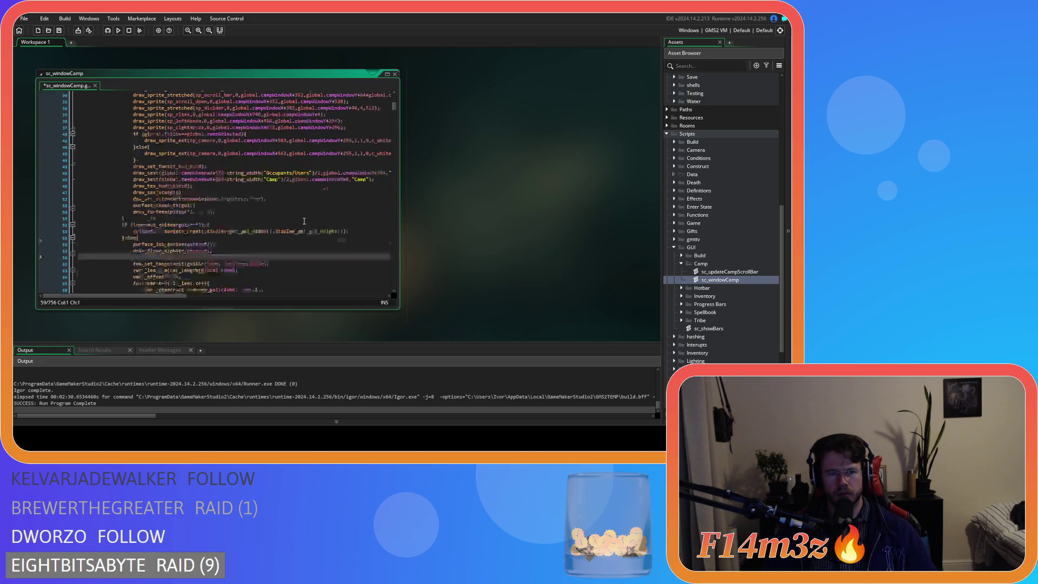